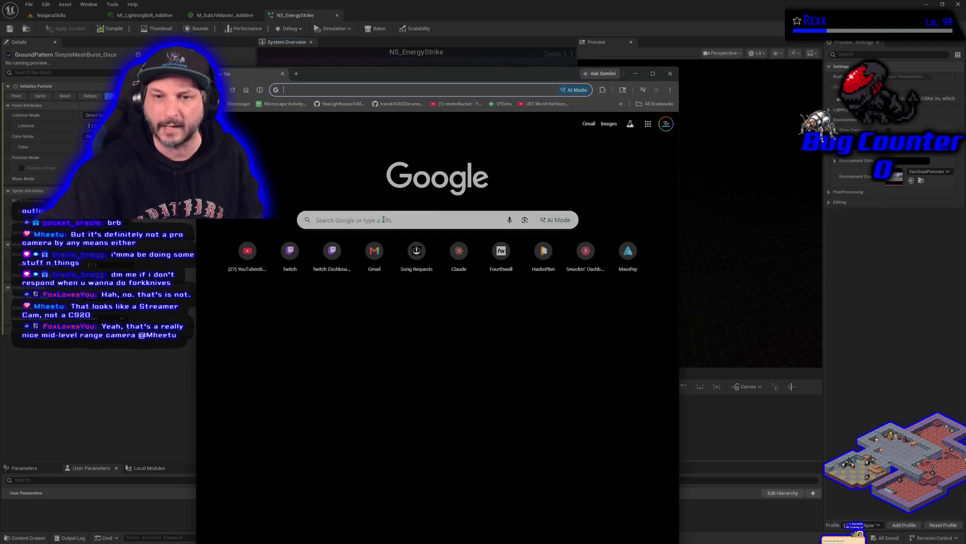
Search Google for 'logi c920' and open the Logitech C920s PRO HD Webcam listing on Walmart.
{"action": "left_click", "coordinate": [391, 213]}
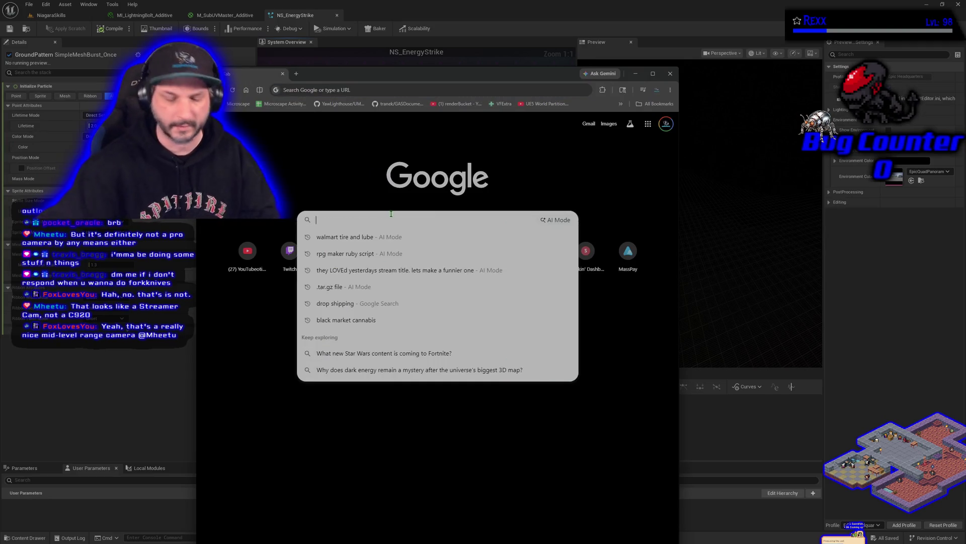
{"action": "type", "text": "logi"}
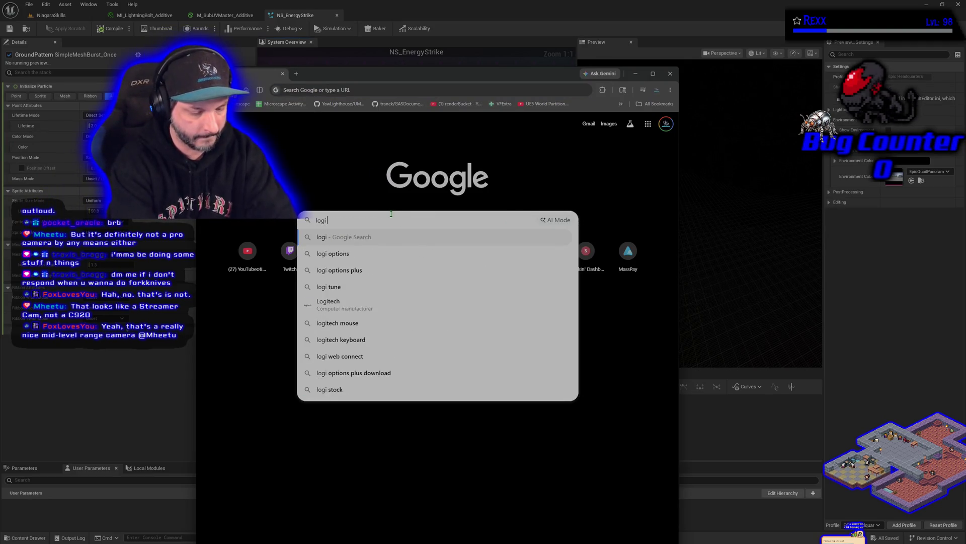
{"action": "type", "text": " c920"}
{"action": "key", "text": "Return"}
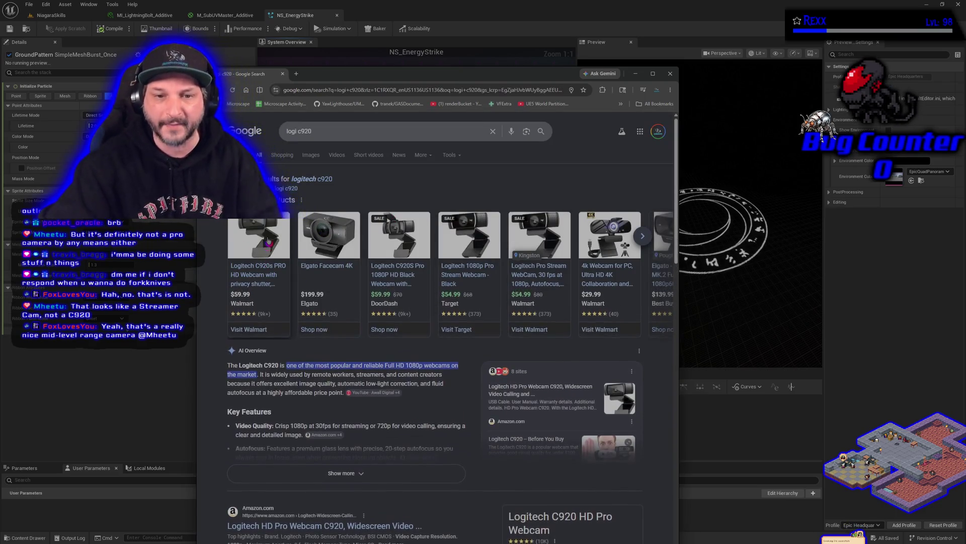
{"action": "left_click", "coordinate": [270, 241]}
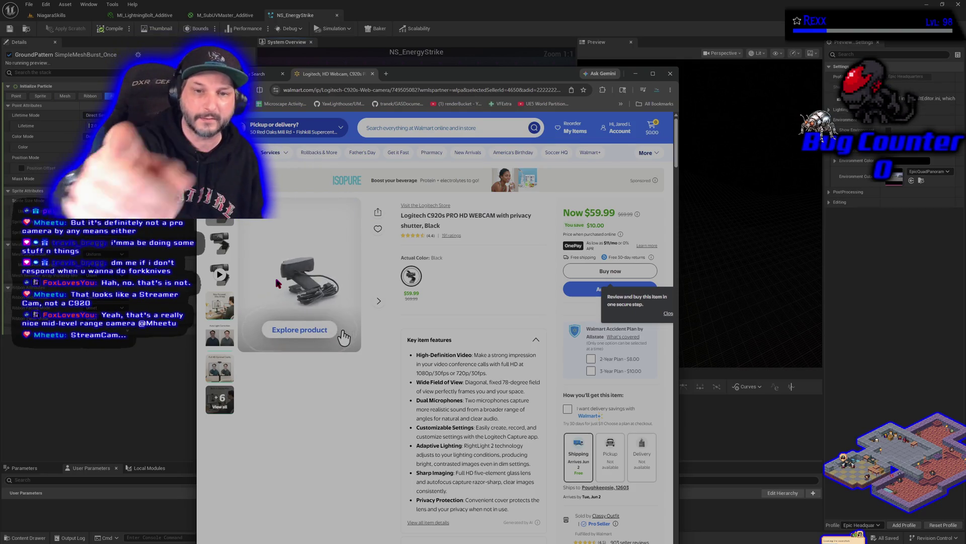
{"action": "left_click", "coordinate": [386, 74]}
Search 'razer kiyo' and view the photo gallery of the $45.00 eBay Razer Kiyo listing.
{"action": "type", "text": "razer ki"}
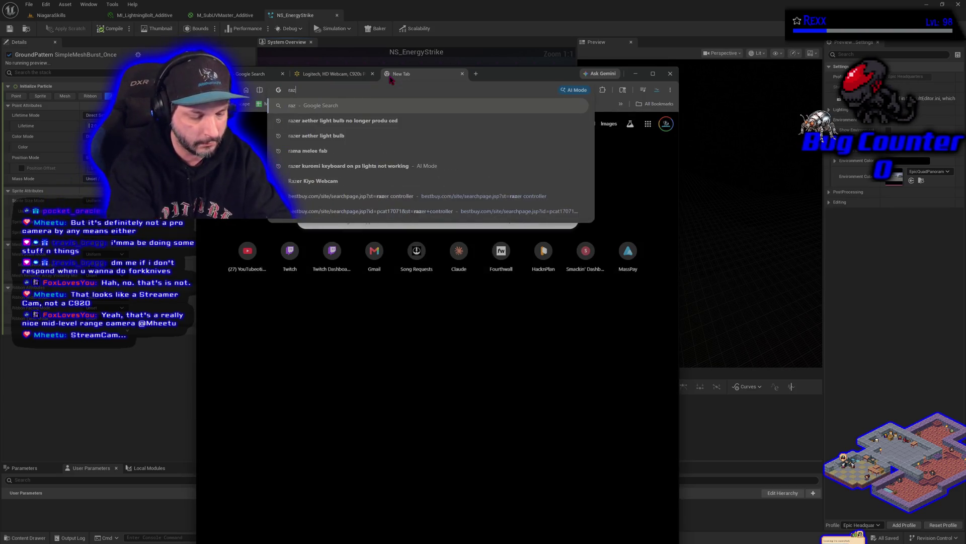
{"action": "type", "text": "yo"}
{"action": "key", "text": "Return"}
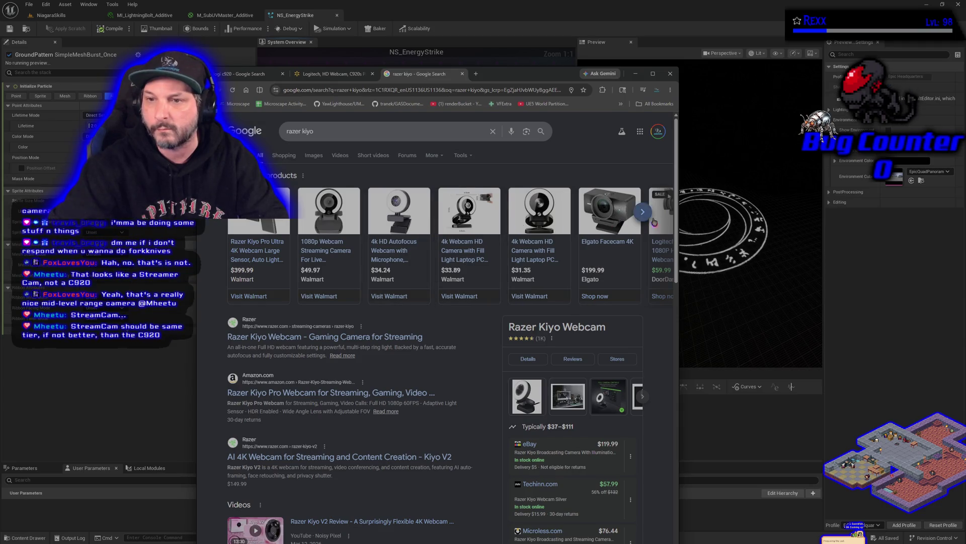
{"action": "left_click", "coordinate": [643, 213]}
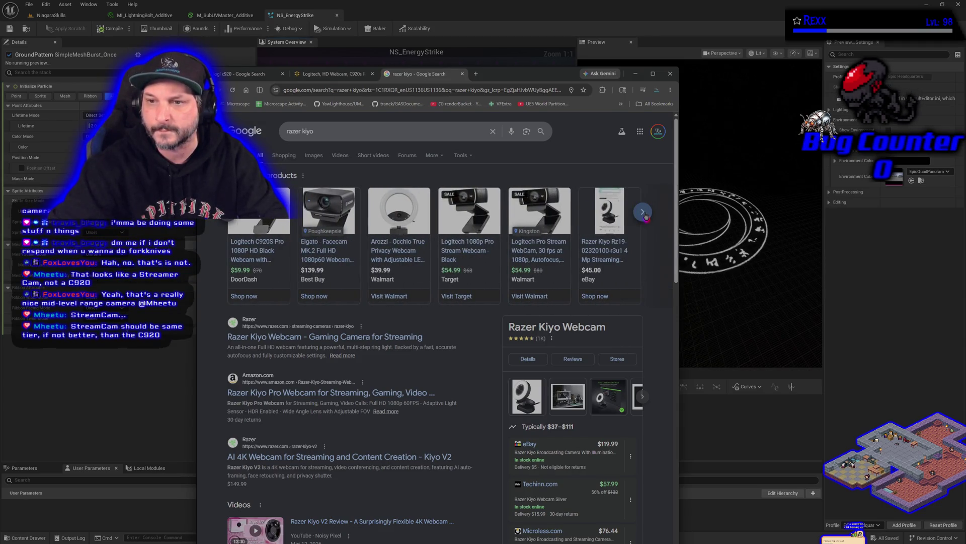
{"action": "left_click", "coordinate": [595, 225]}
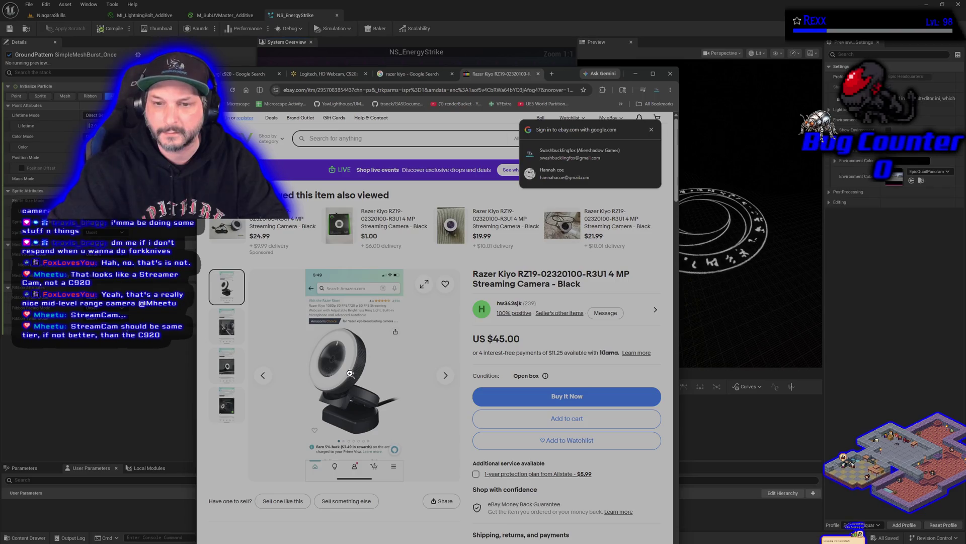
{"action": "left_click", "coordinate": [419, 286]}
{"action": "mouse_move", "coordinate": [565, 76]}
{"action": "left_mouse_down"}
{"action": "mouse_move", "coordinate": [591, 50]}
{"action": "mouse_move", "coordinate": [651, 43]}
{"action": "left_mouse_up"}
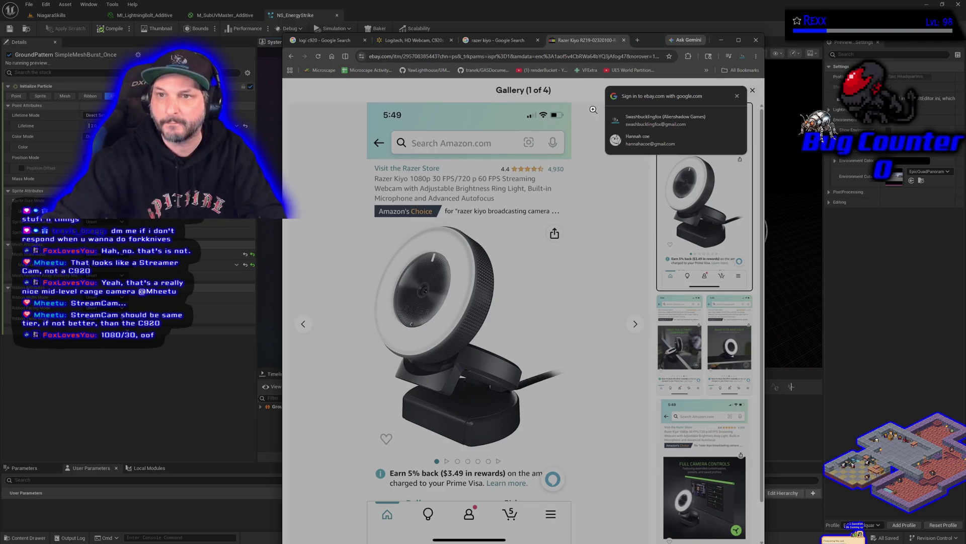
Search Google for 'razer 4k webcam' and open the Razer Kiyo Pro Ultra listing.
{"action": "left_click", "coordinate": [637, 41]}
{"action": "left_click", "coordinate": [468, 187]}
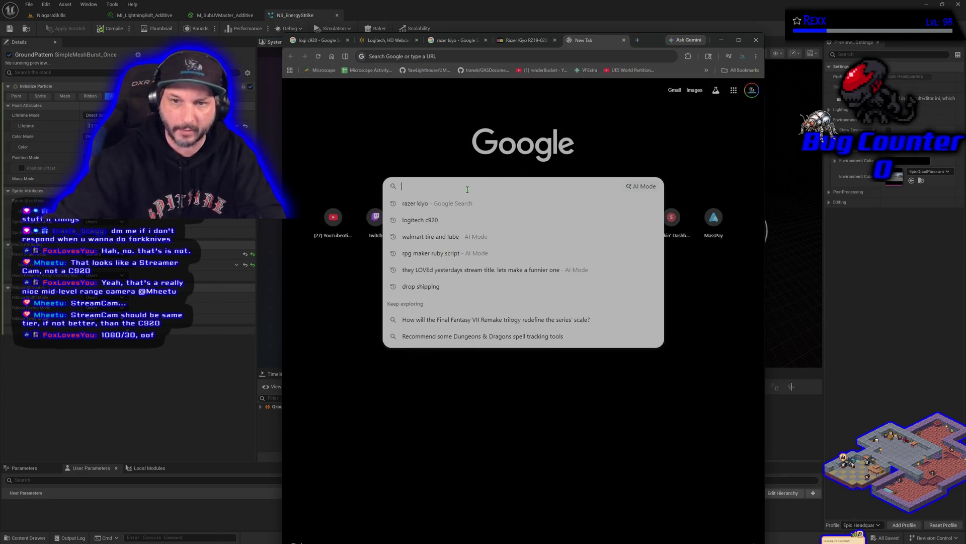
{"action": "type", "text": "razer 4k webcam"}
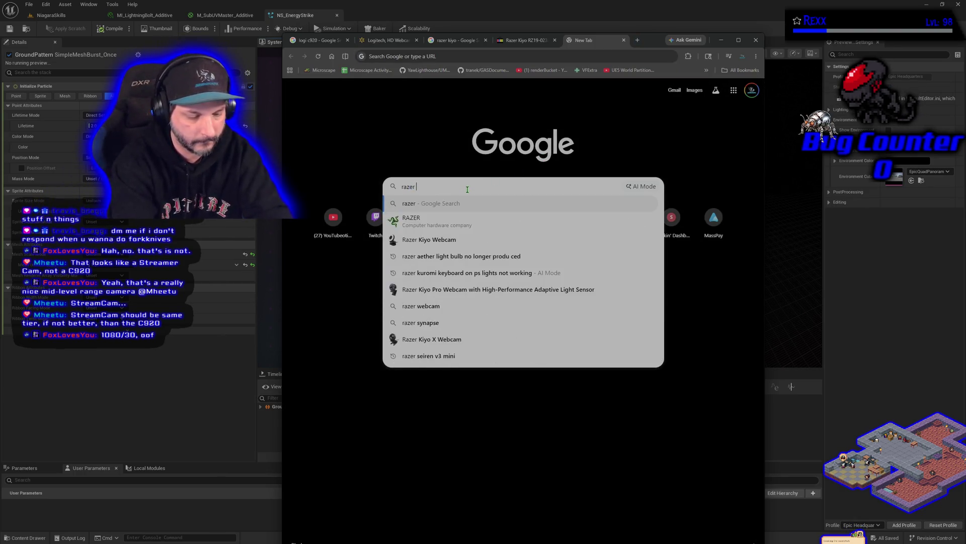
{"action": "key", "text": "Return"}
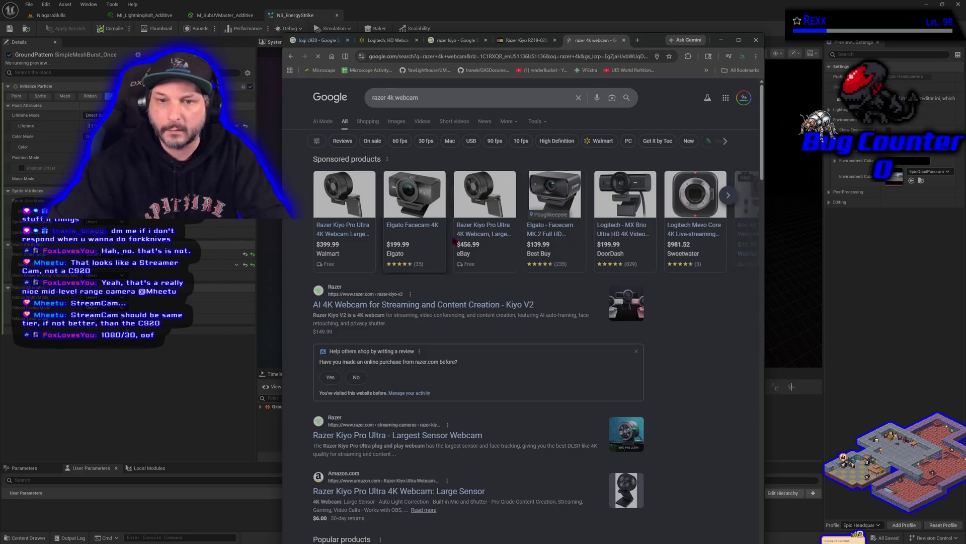
{"action": "left_click", "coordinate": [340, 237]}
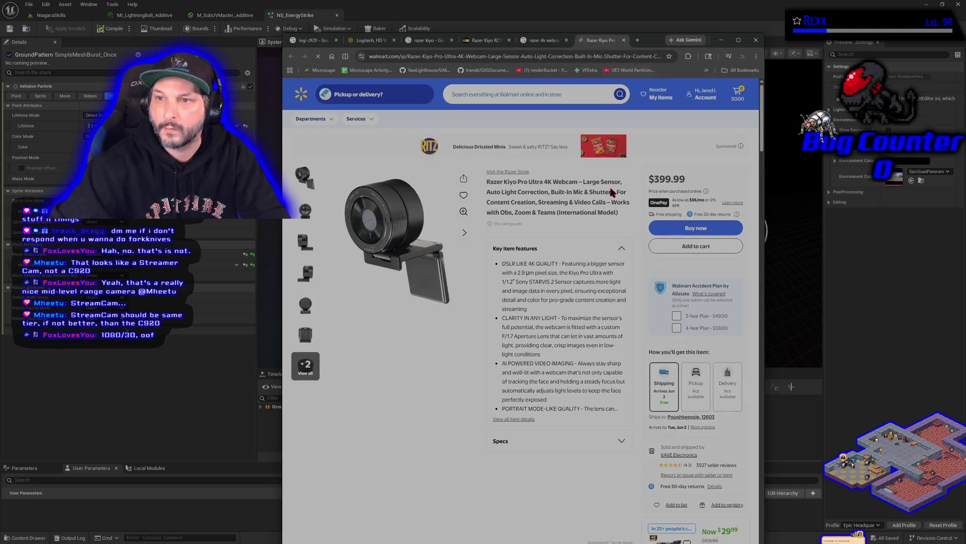
Browse the Kiyo Pro Ultra's images, expand its Specs, and show all item details.
{"action": "left_click", "coordinate": [411, 236]}
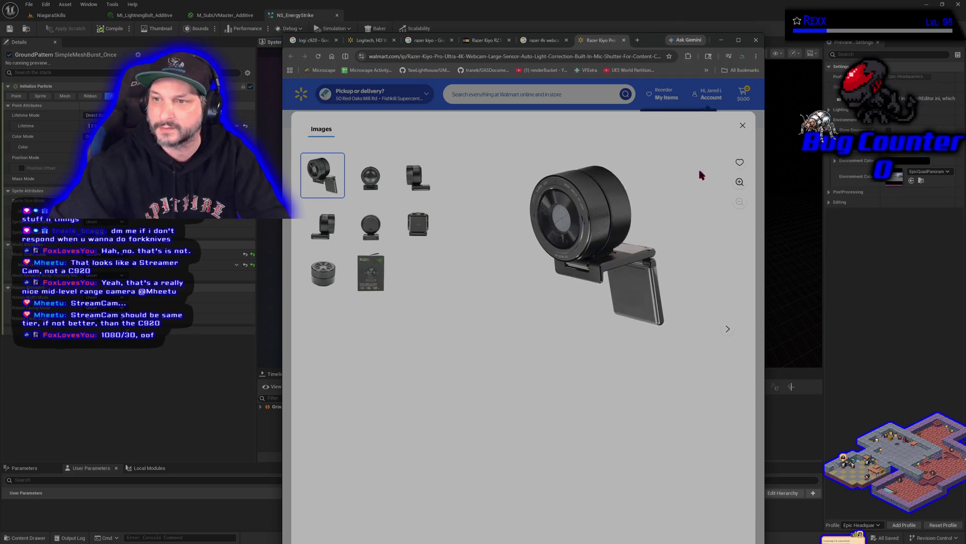
{"action": "left_click", "coordinate": [743, 128]}
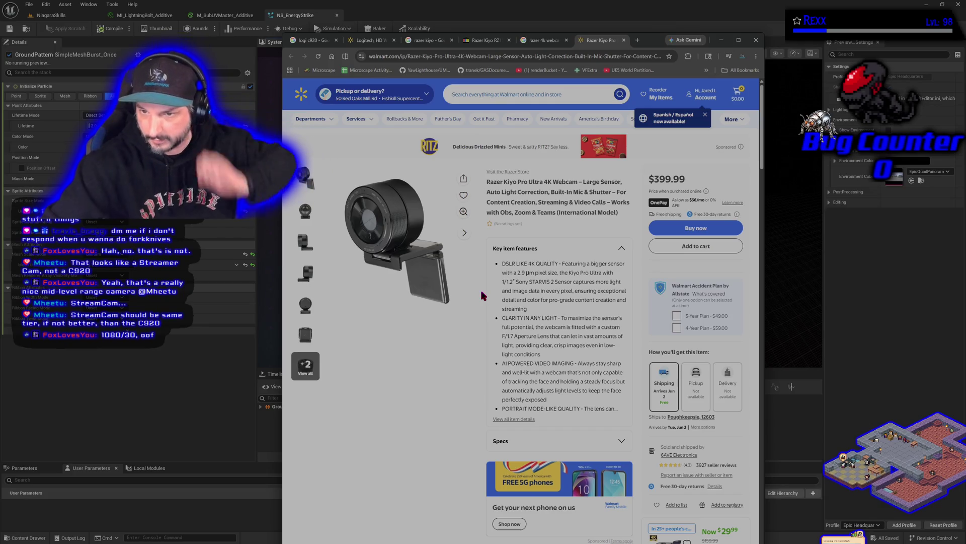
{"action": "scroll", "coordinate": [563, 315], "scroll_direction": "down", "scroll_amount": 2}
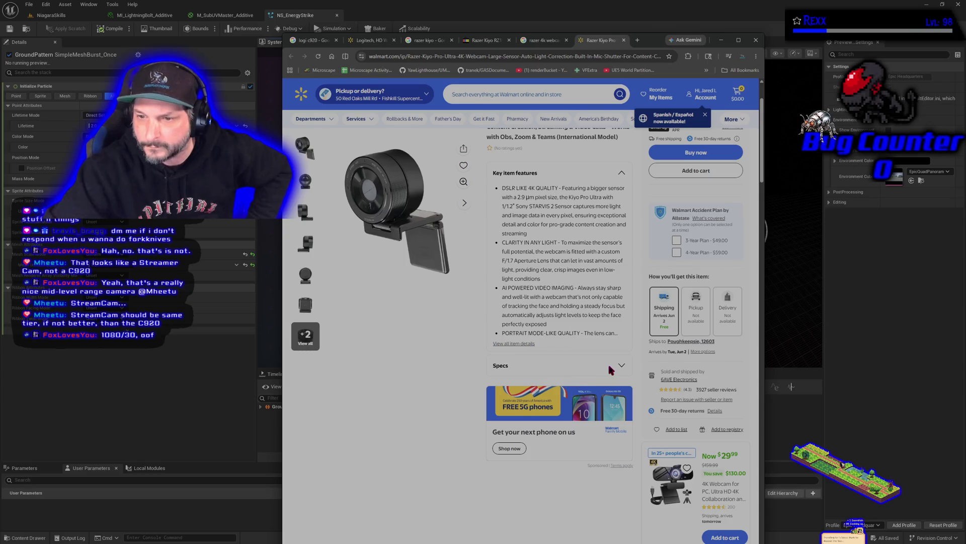
{"action": "left_click", "coordinate": [610, 370]}
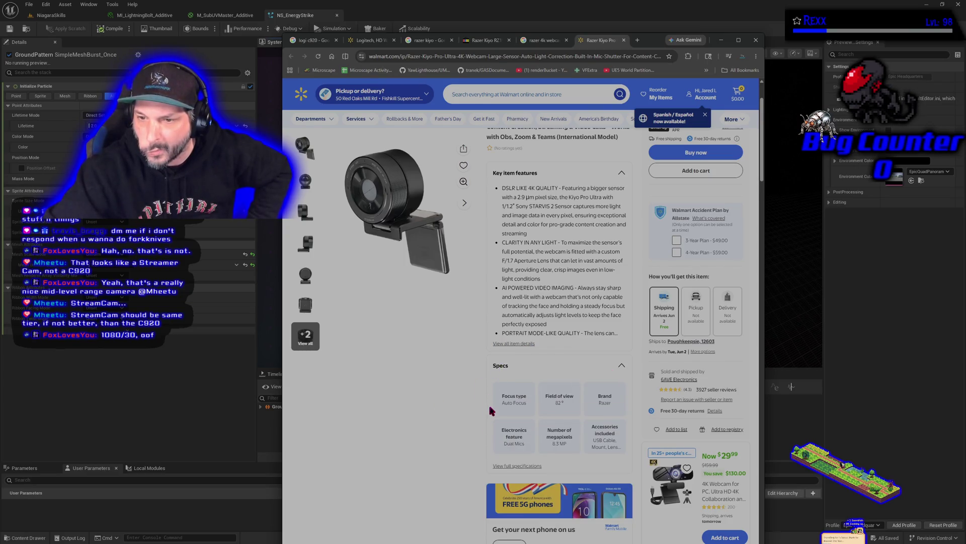
{"action": "left_click", "coordinate": [509, 344]}
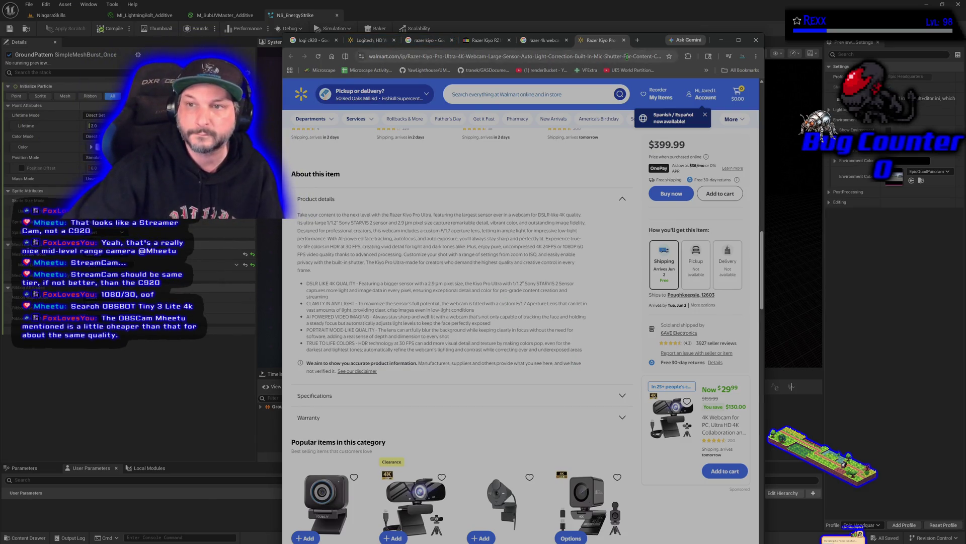
Search 'obsbot tiny lite 4k', view the OBSBOT Tiny 2 Lite product and store pages, then close them.
{"action": "left_click", "coordinate": [638, 40]}
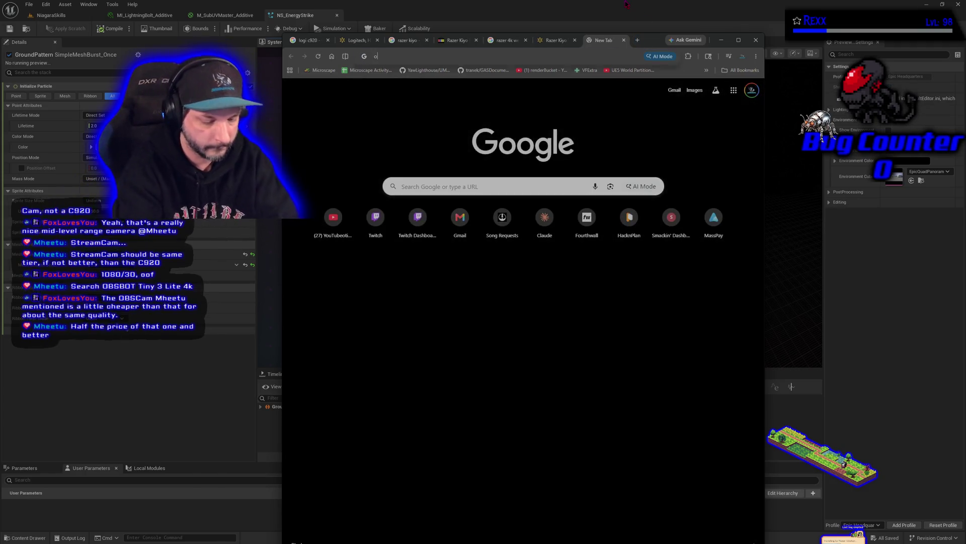
{"action": "type", "text": "obs"}
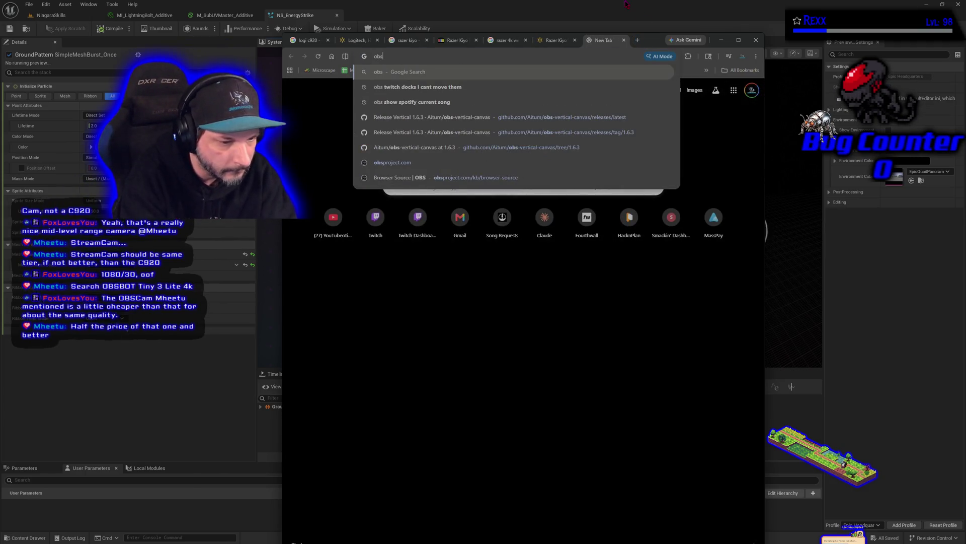
{"action": "type", "text": "bot"}
{"action": "type", "text": " tiny lite 4k"}
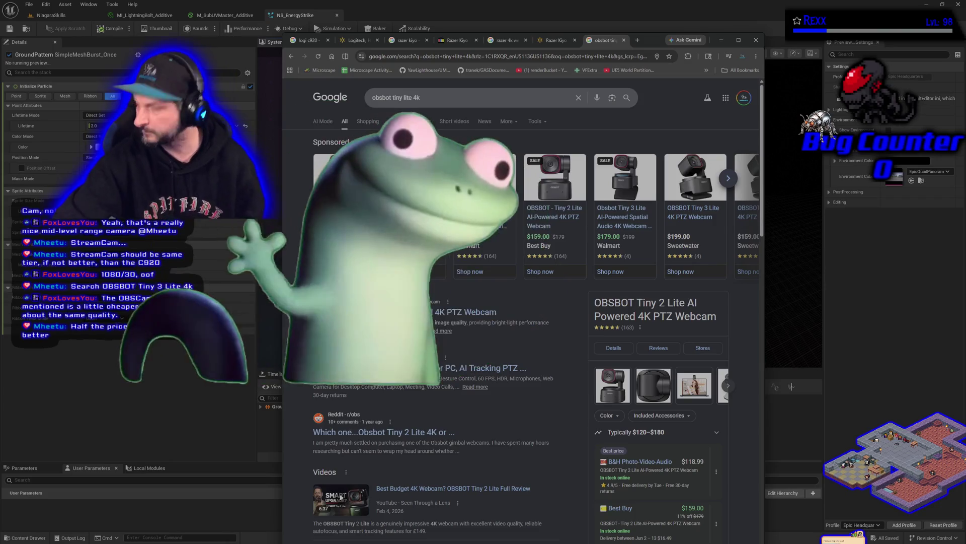
{"action": "left_click", "coordinate": [340, 497]}
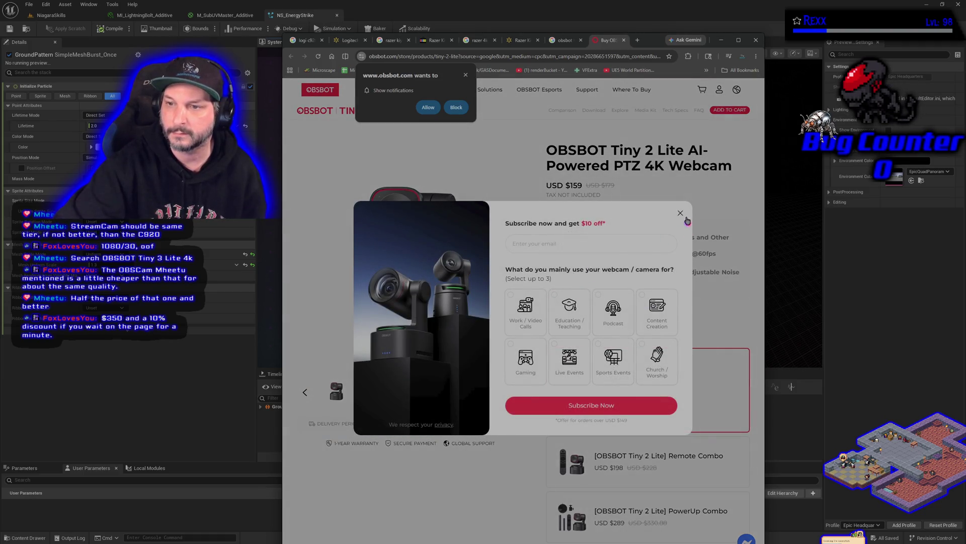
{"action": "left_click", "coordinate": [690, 223]}
{"action": "left_click", "coordinate": [568, 291]}
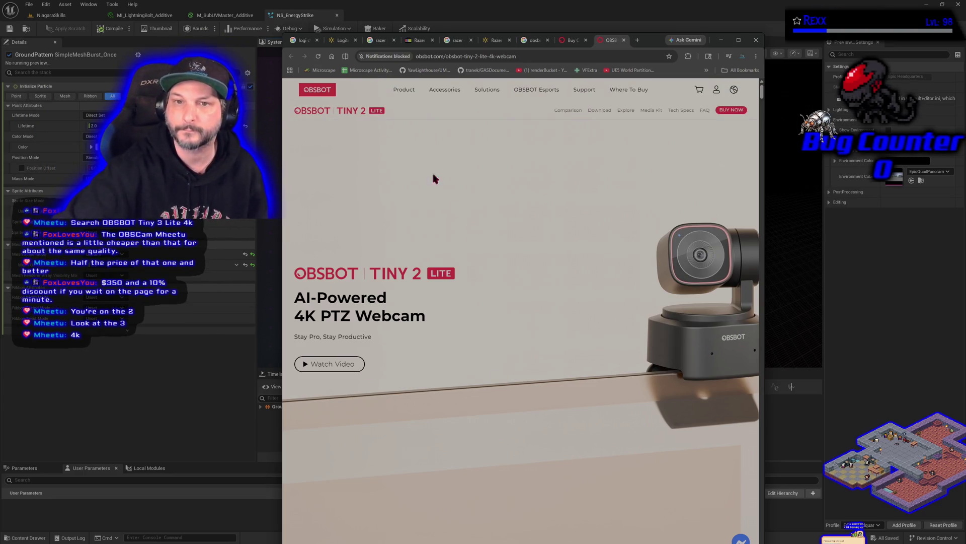
{"action": "left_click", "coordinate": [732, 110]}
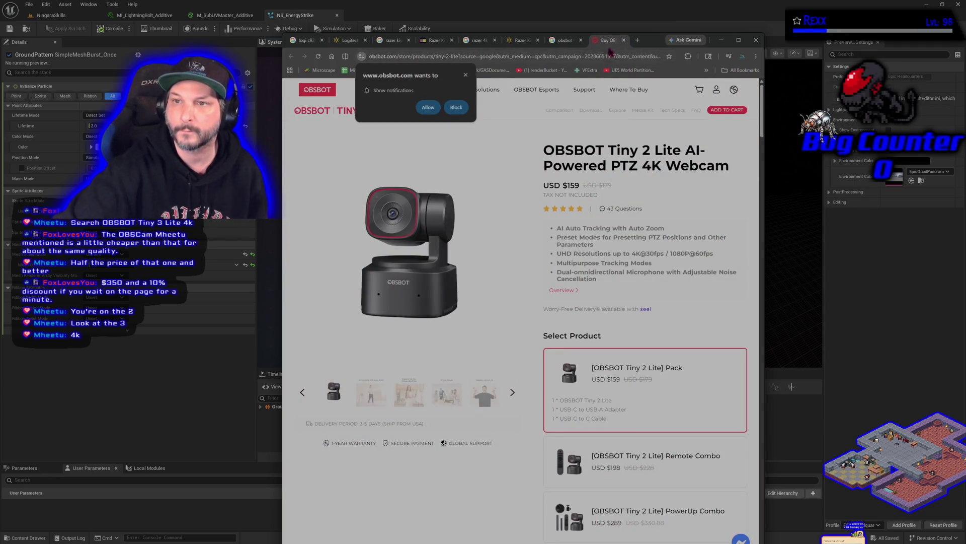
{"action": "key", "text": "ctrl+w"}
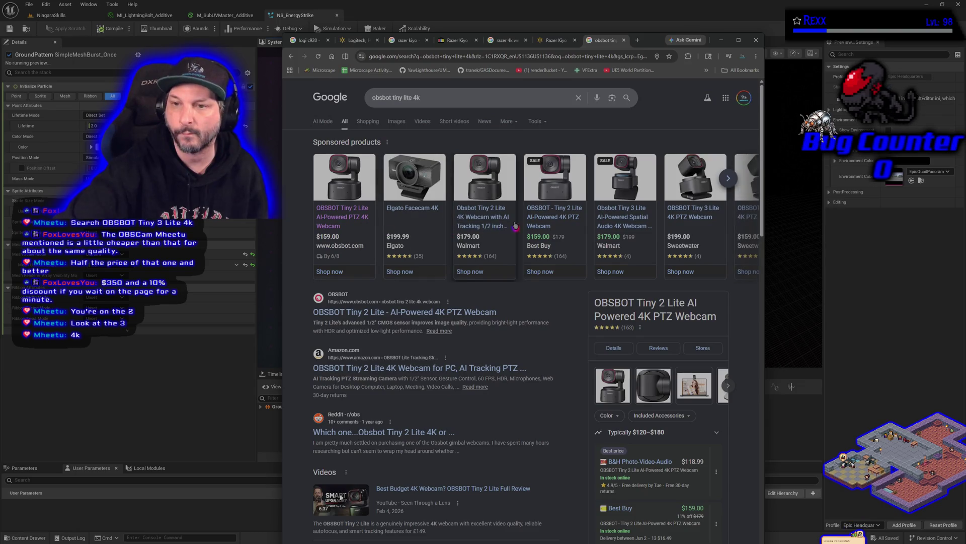
Open Walmart's Obsbot Tiny 3 Lite listing, view its photos, and expand its Specs section.
{"action": "left_click", "coordinate": [637, 217]}
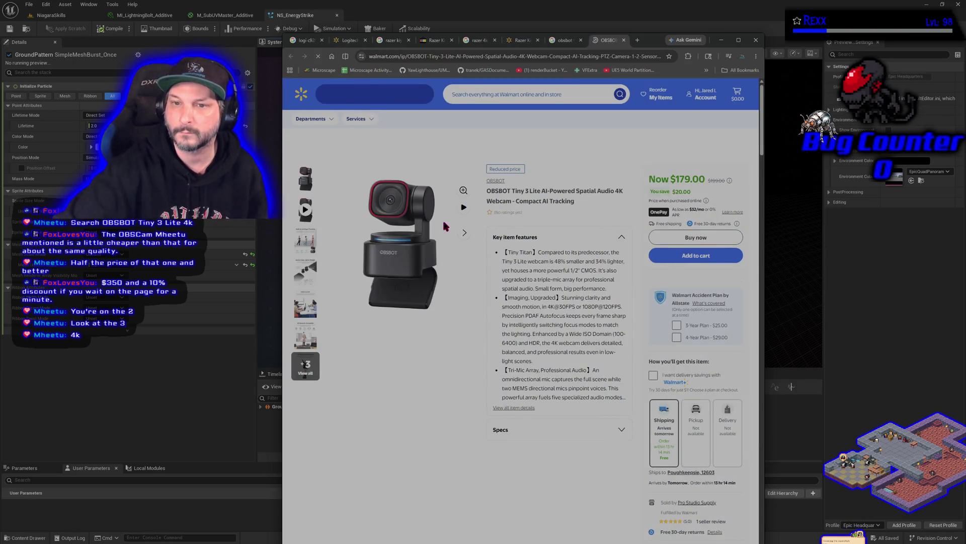
{"action": "left_click", "coordinate": [420, 227]}
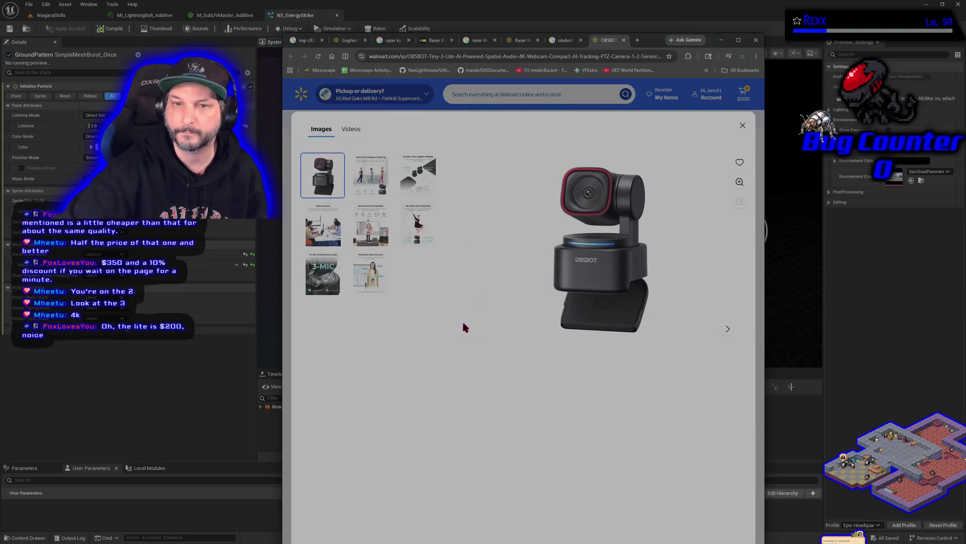
{"action": "left_click", "coordinate": [742, 126]}
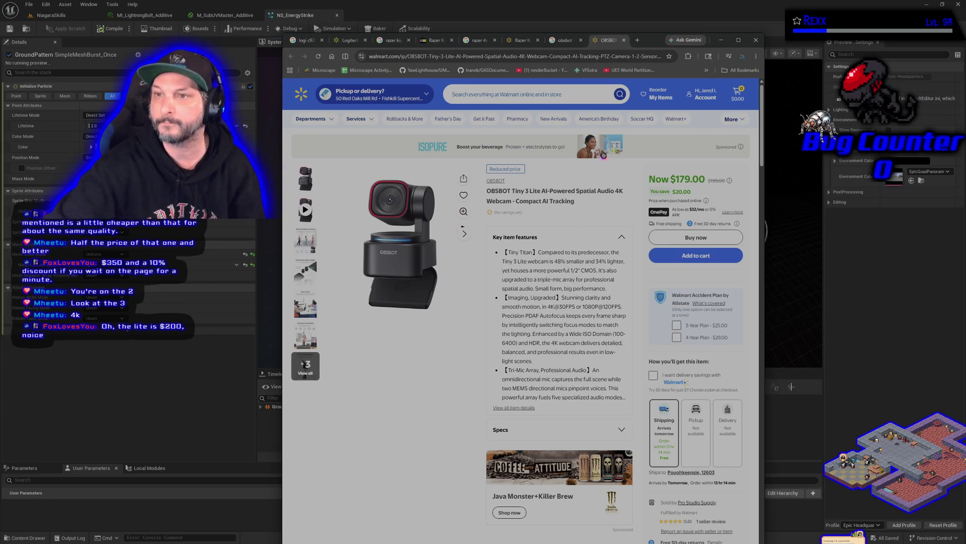
{"action": "left_click_drag", "start_coordinate": [654, 39], "coordinate": [642, 129]}
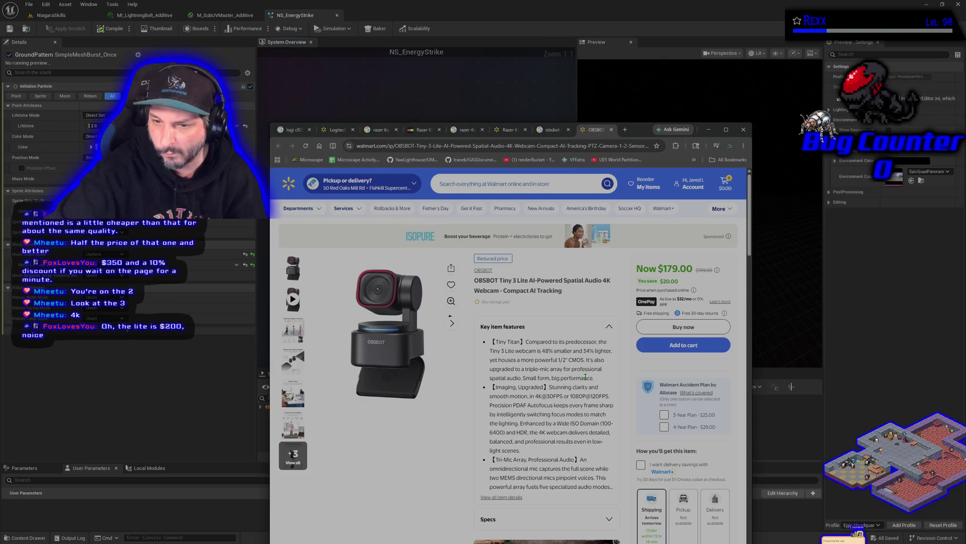
{"action": "scroll", "coordinate": [586, 377], "scroll_direction": "down", "scroll_amount": 1}
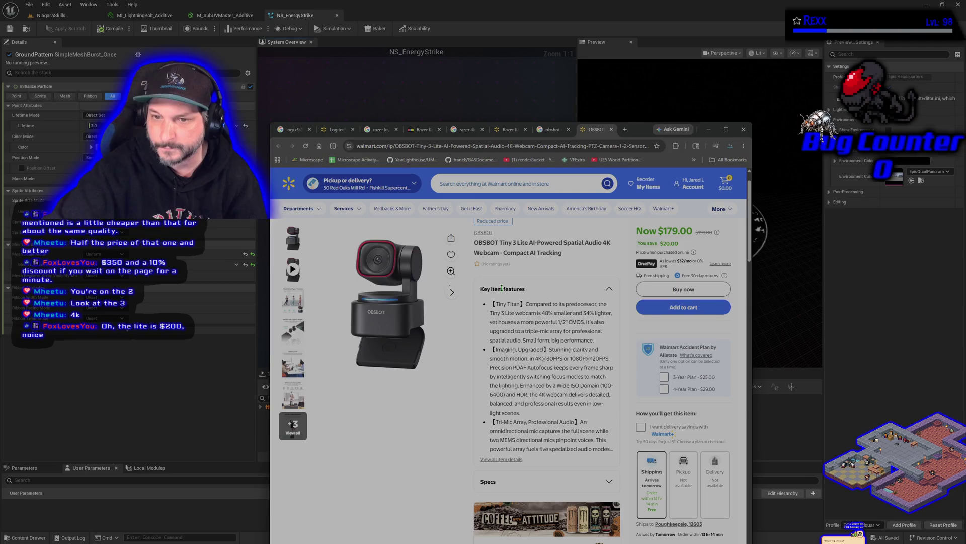
{"action": "left_click", "coordinate": [546, 481]}
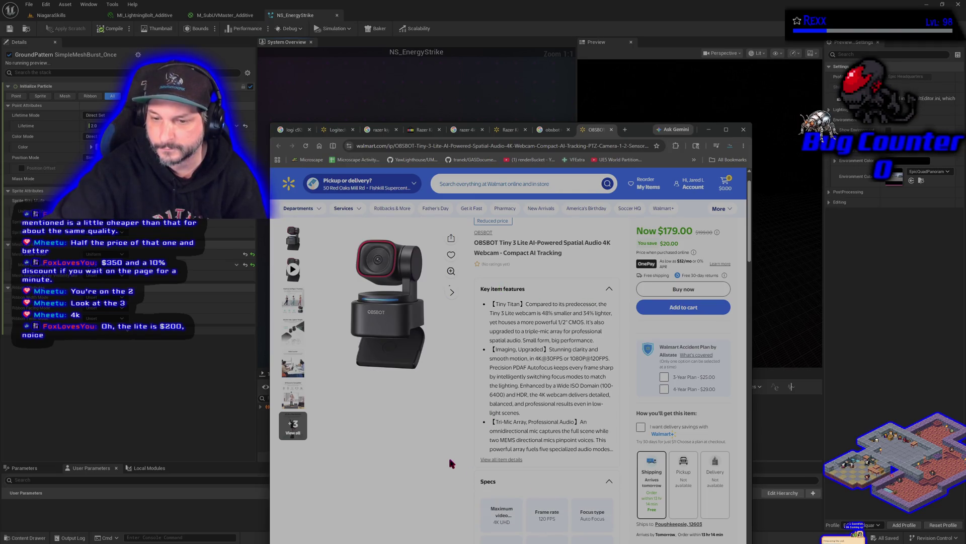
{"action": "scroll", "coordinate": [448, 455], "scroll_direction": "down", "scroll_amount": 2}
{"action": "scroll", "coordinate": [512, 351], "scroll_direction": "down", "scroll_amount": 5}
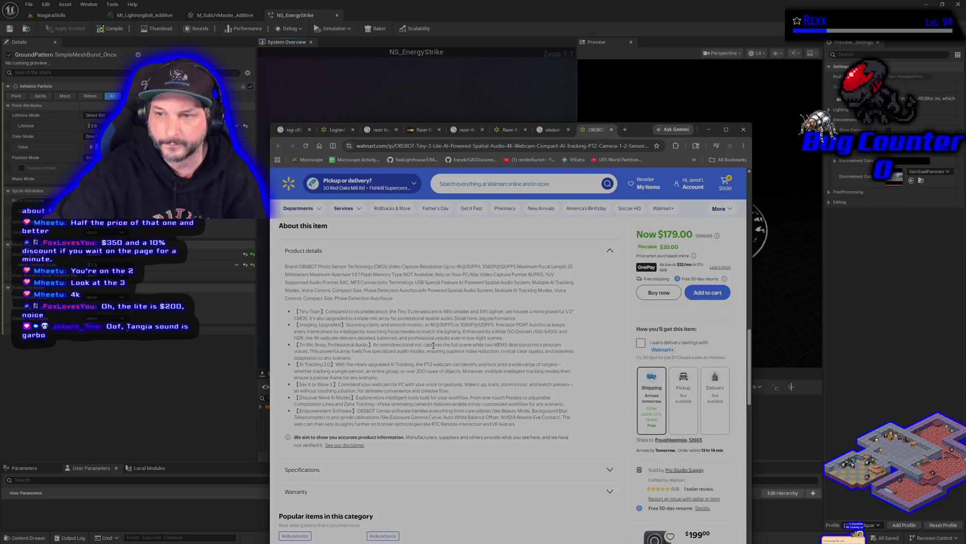
{"action": "mouse_move", "coordinate": [637, 131]}
{"action": "left_mouse_down"}
{"action": "mouse_move", "coordinate": [663, 154]}
{"action": "mouse_move", "coordinate": [712, 239]}
{"action": "mouse_move", "coordinate": [0, 214]}
{"action": "left_mouse_up"}
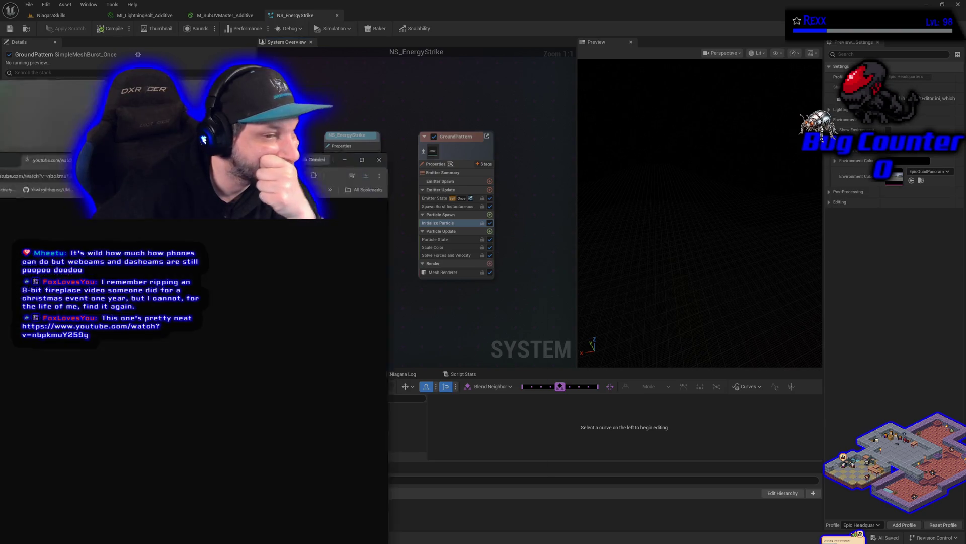
Close the pixel fireplace video and play the YouTube Music video full screen over the editor.
{"action": "left_click_drag", "start_coordinate": [51, 160], "coordinate": [424, 91]}
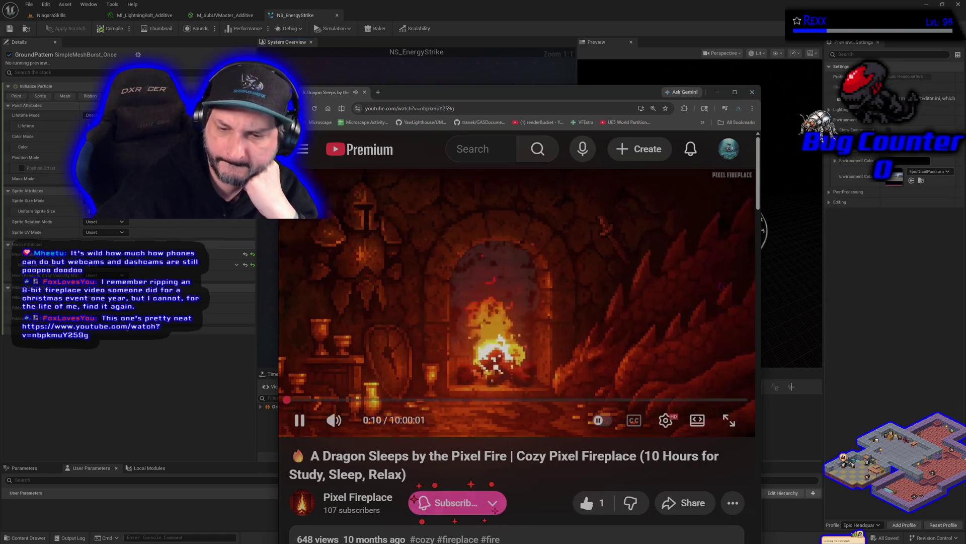
{"action": "left_click", "coordinate": [752, 92]}
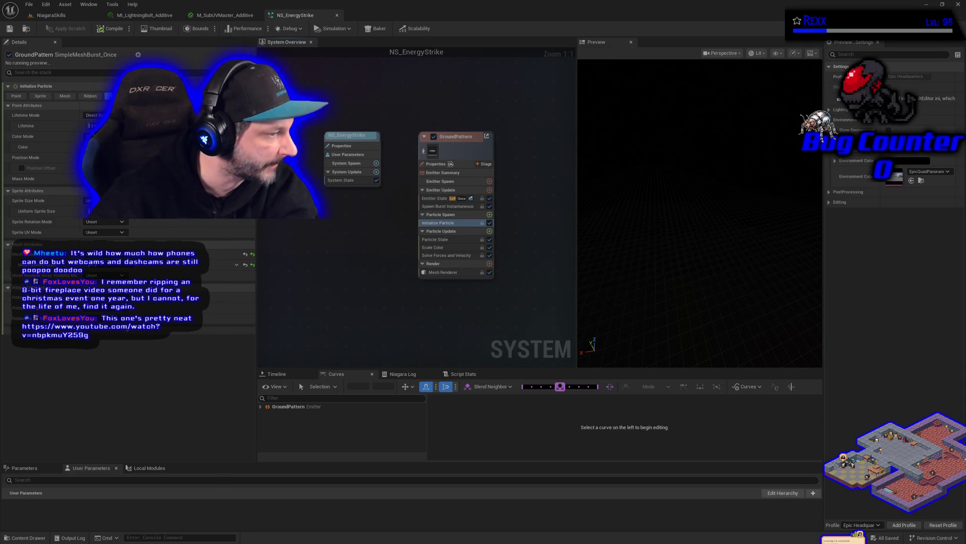
{"action": "mouse_move", "coordinate": [424, 543]}
{"action": "left_mouse_down"}
{"action": "mouse_move", "coordinate": [424, 164]}
{"action": "mouse_move", "coordinate": [536, 99]}
{"action": "mouse_move", "coordinate": [558, 24]}
{"action": "left_mouse_up"}
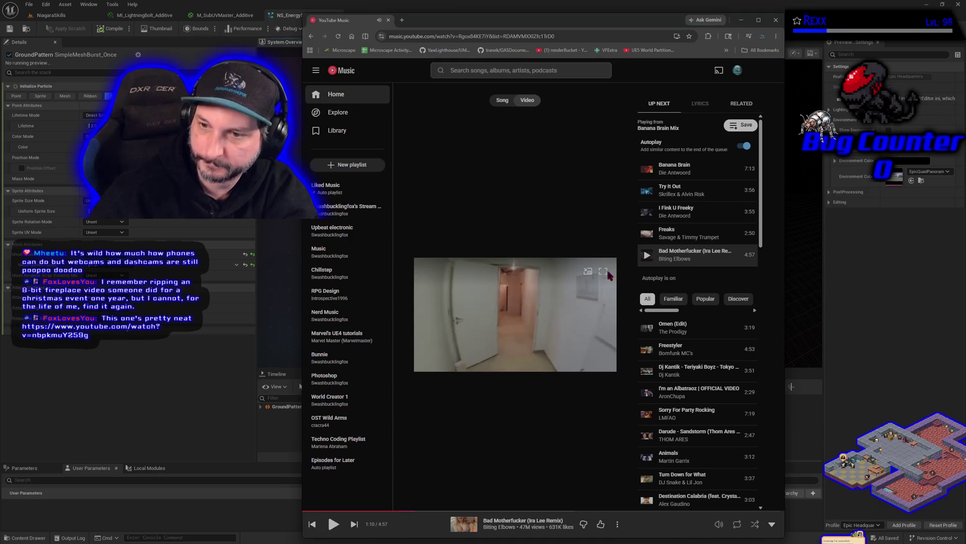
{"action": "left_click", "coordinate": [603, 272]}
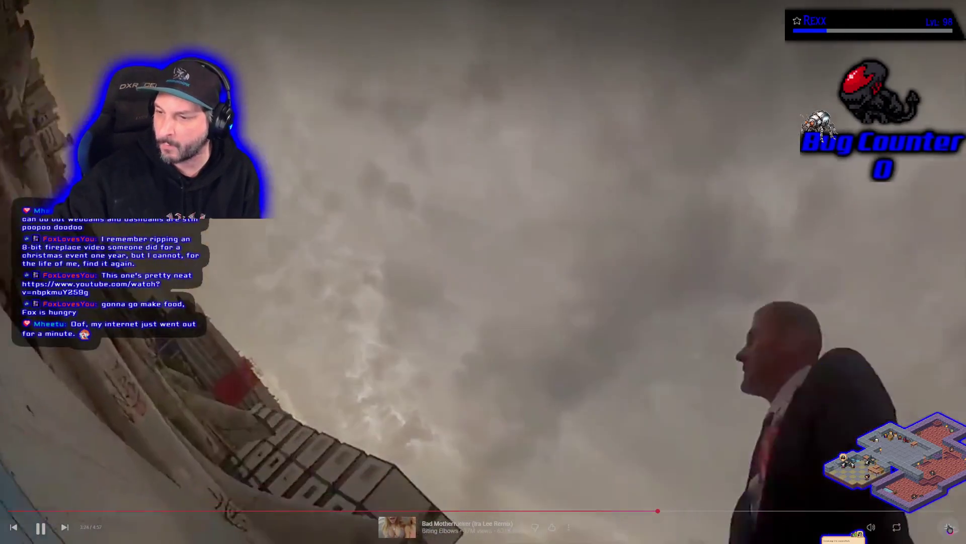
Exit full-screen playback and minimize the YouTube Music window.
{"action": "key", "text": "Escape"}
{"action": "key", "text": "super+Down"}
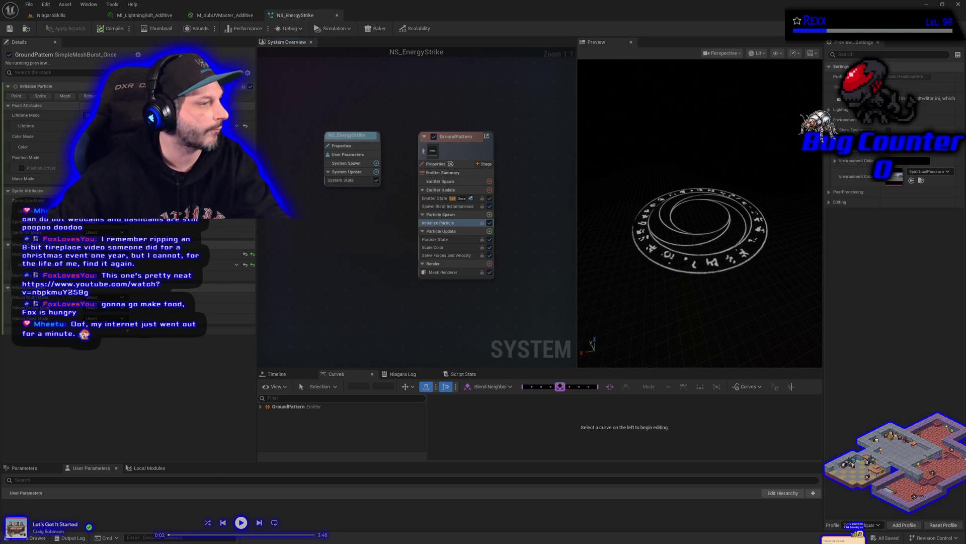
Reset the GroundPattern particle setting to default, save NS_EnergyStrike, and inspect the VFX spawner in NiagaraSkills.
{"action": "left_click", "coordinate": [252, 264]}
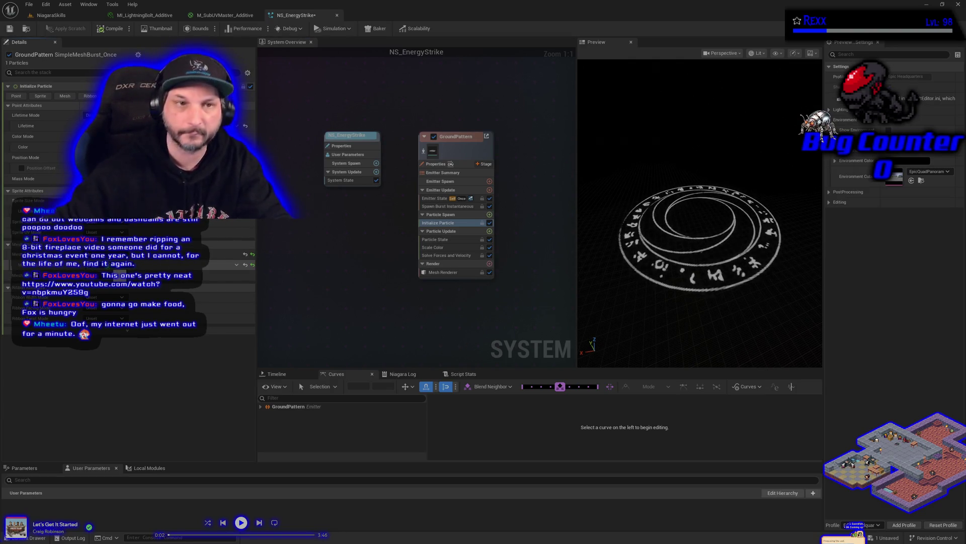
{"action": "key", "text": "ctrl+s"}
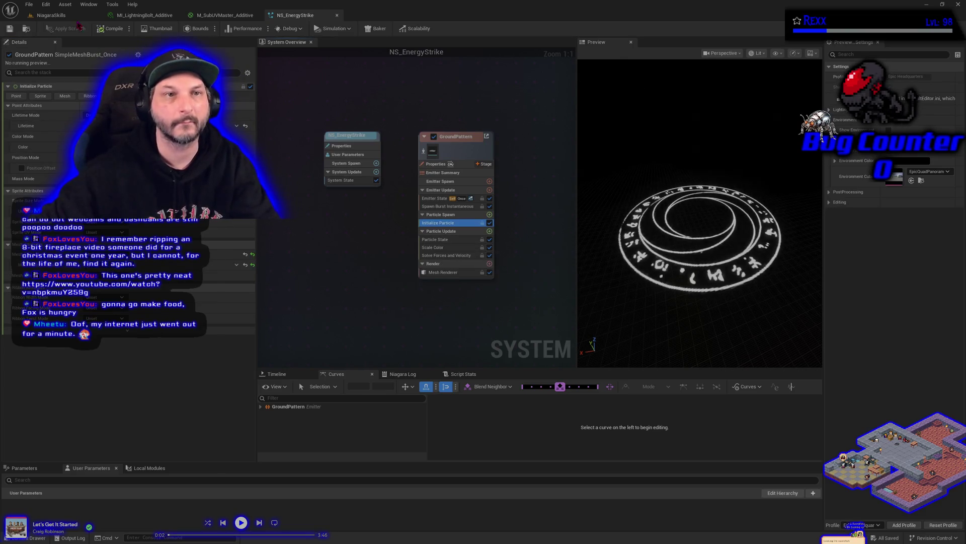
{"action": "left_click", "coordinate": [66, 18]}
{"action": "left_click", "coordinate": [7, 117]}
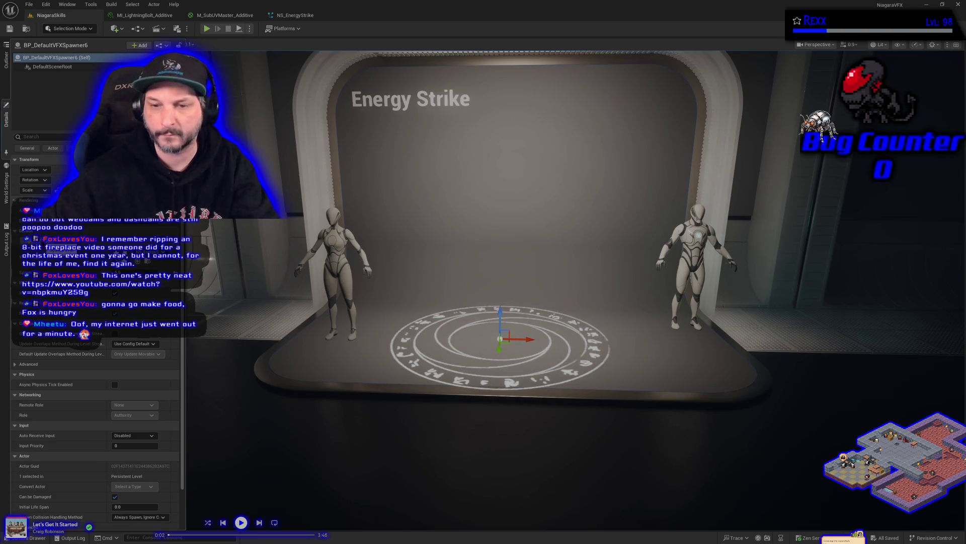
{"action": "left_click_drag", "start_coordinate": [502, 349], "coordinate": [502, 346]}
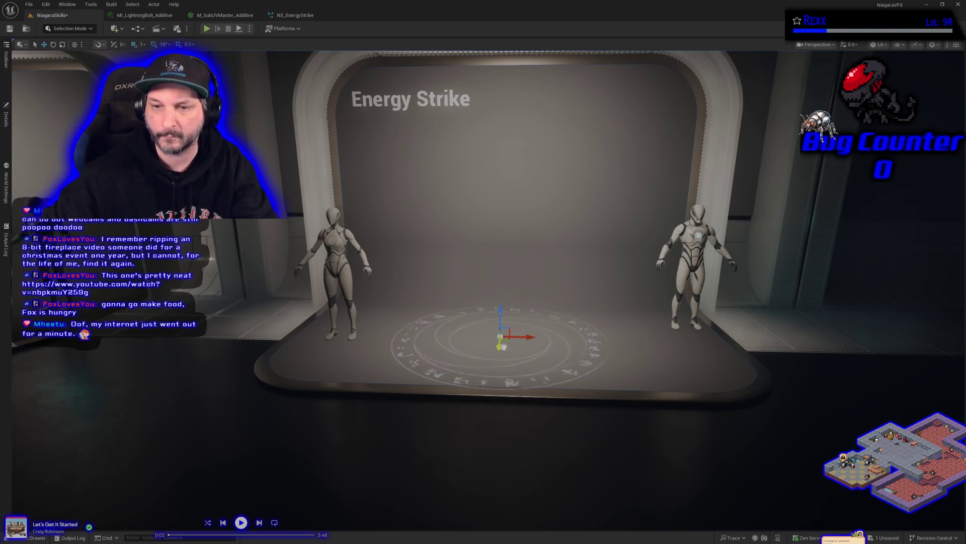
{"action": "left_click", "coordinate": [6, 117]}
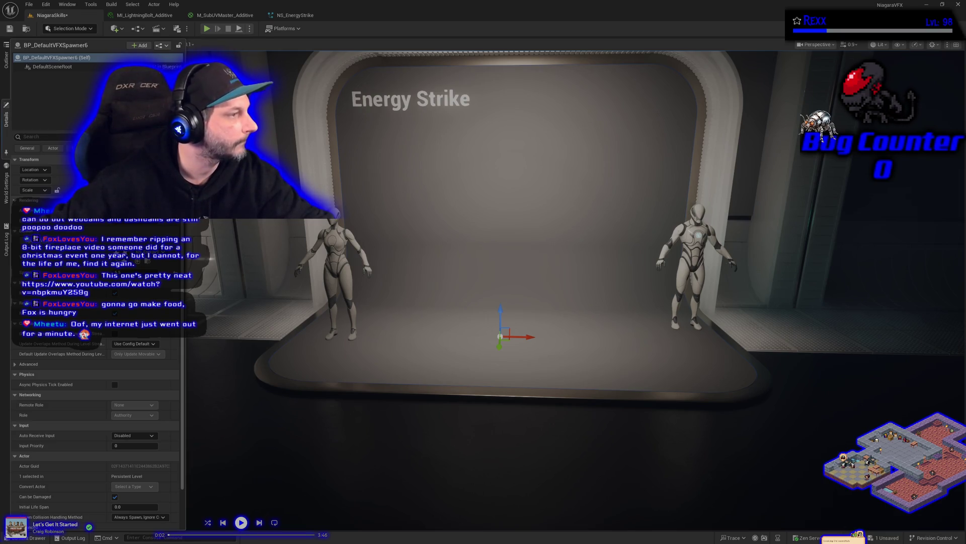
Return to the NS_EnergyStrike system editor and pan the graph view.
{"action": "left_click", "coordinate": [301, 15]}
{"action": "scroll", "coordinate": [458, 179], "scroll_direction": "down", "scroll_amount": 2}
{"action": "mouse_move", "coordinate": [452, 171]}
{"action": "left_mouse_down"}
{"action": "mouse_move", "coordinate": [428, 279]}
{"action": "mouse_move", "coordinate": [443, 289]}
{"action": "left_mouse_up"}
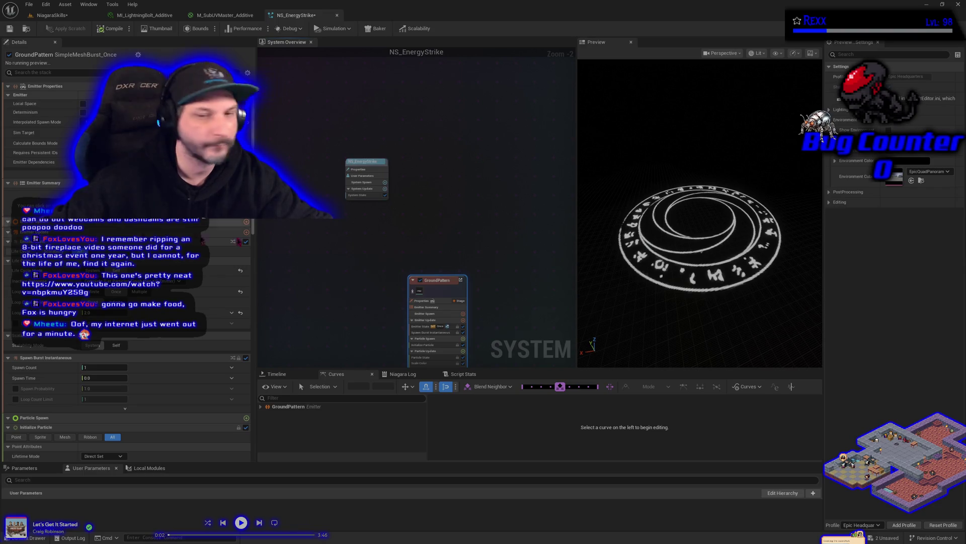
Add a comment box titled 'Climax' and move it up beside the GroundPattern emitter.
{"action": "left_click", "coordinate": [334, 279]}
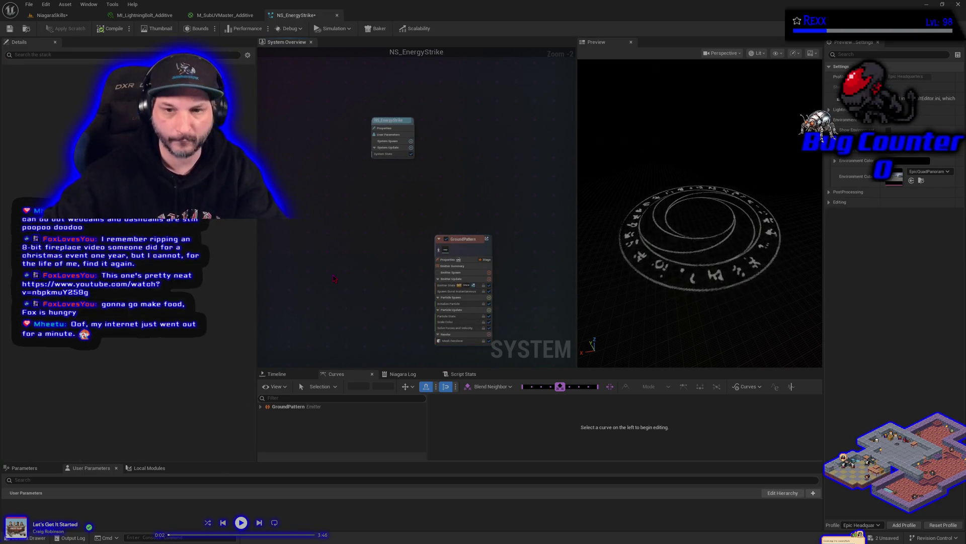
{"action": "key", "text": "c"}
{"action": "scroll", "coordinate": [271, 174], "scroll_direction": "up", "scroll_amount": 3}
{"action": "type", "text": "Climax"}
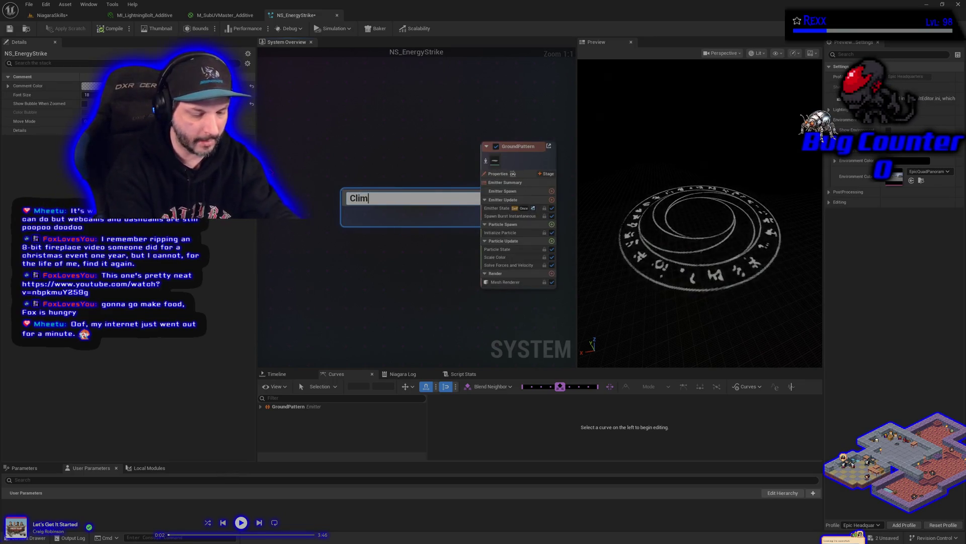
{"action": "key", "text": "Return"}
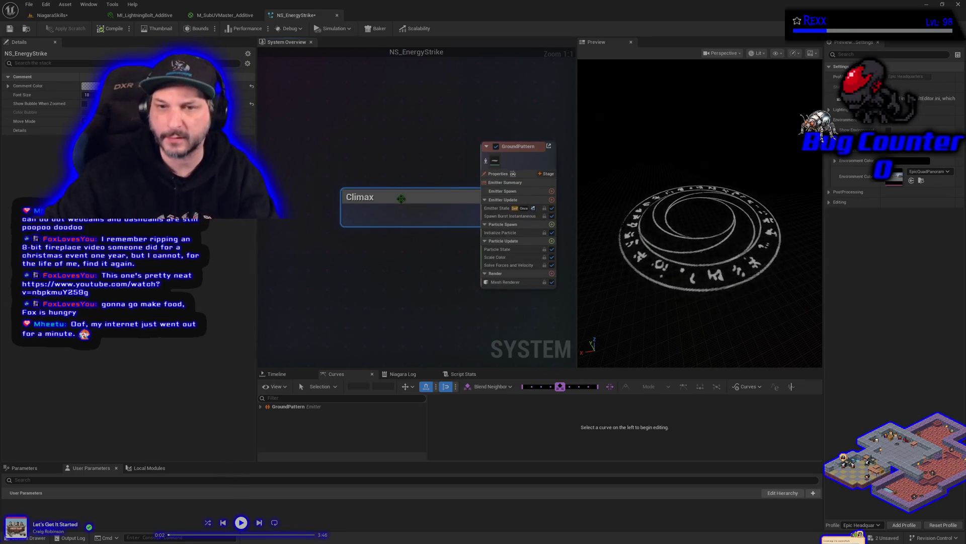
{"action": "left_click_drag", "start_coordinate": [388, 194], "coordinate": [357, 163]}
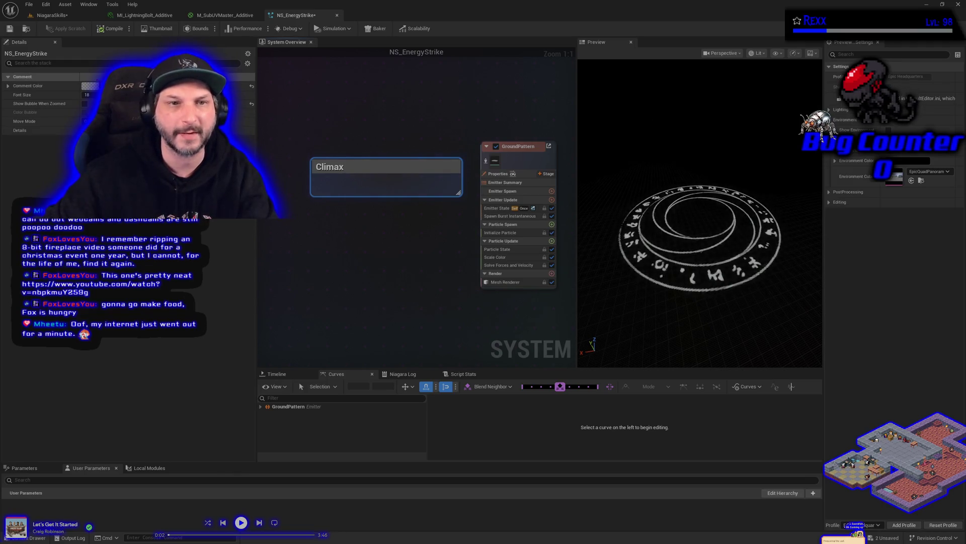
Set the Climax comment's colour to bright teal and save all changes.
{"action": "left_click", "coordinate": [91, 86]}
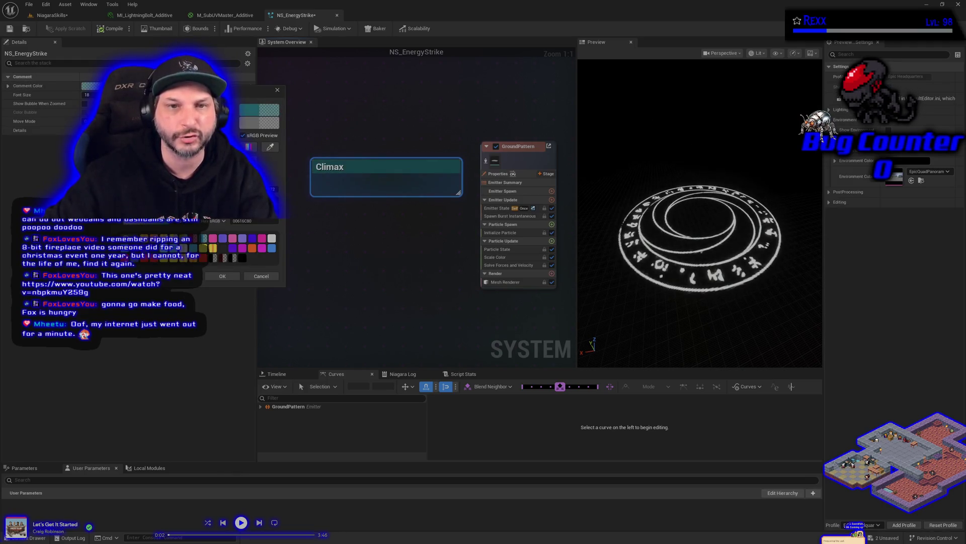
{"action": "left_click", "coordinate": [166, 151]}
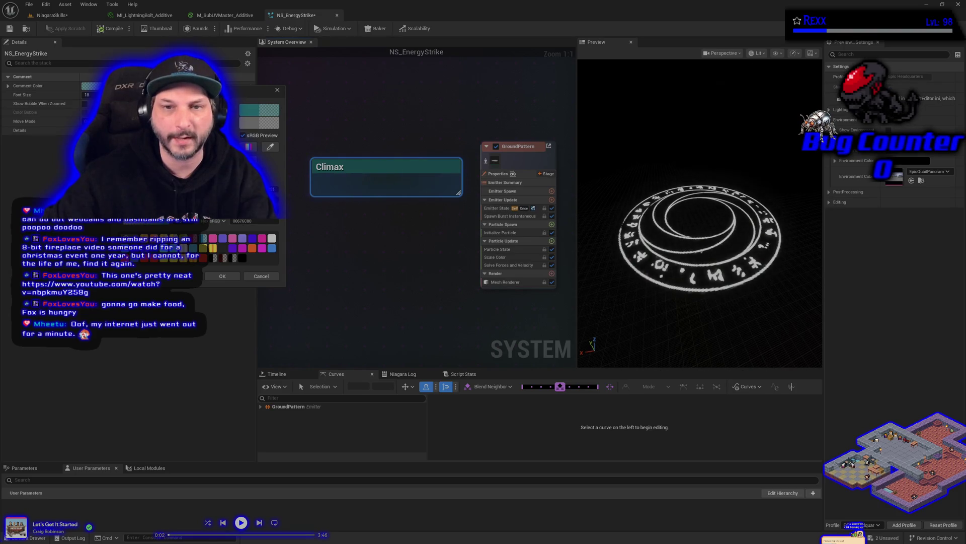
{"action": "left_click", "coordinate": [166, 151]}
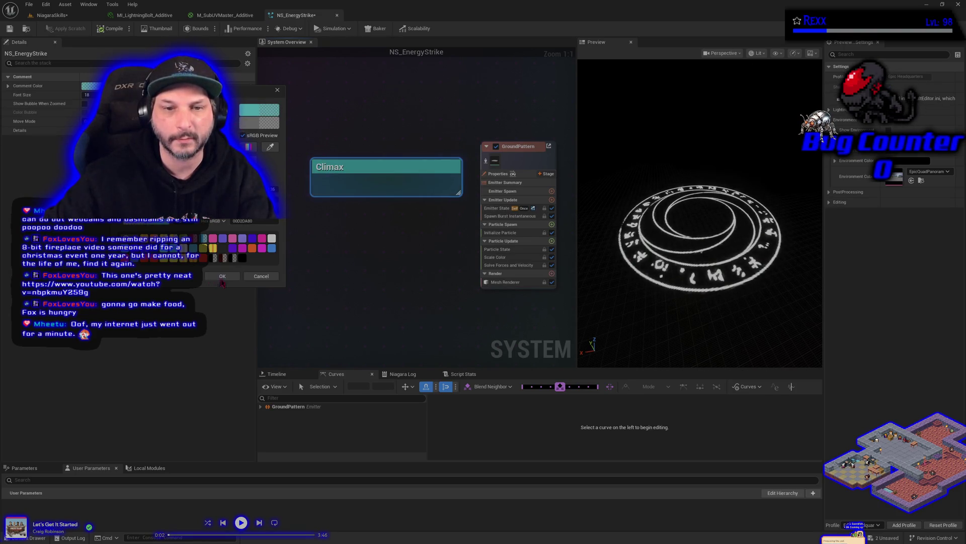
{"action": "left_click", "coordinate": [222, 276]}
{"action": "left_click", "coordinate": [346, 287]}
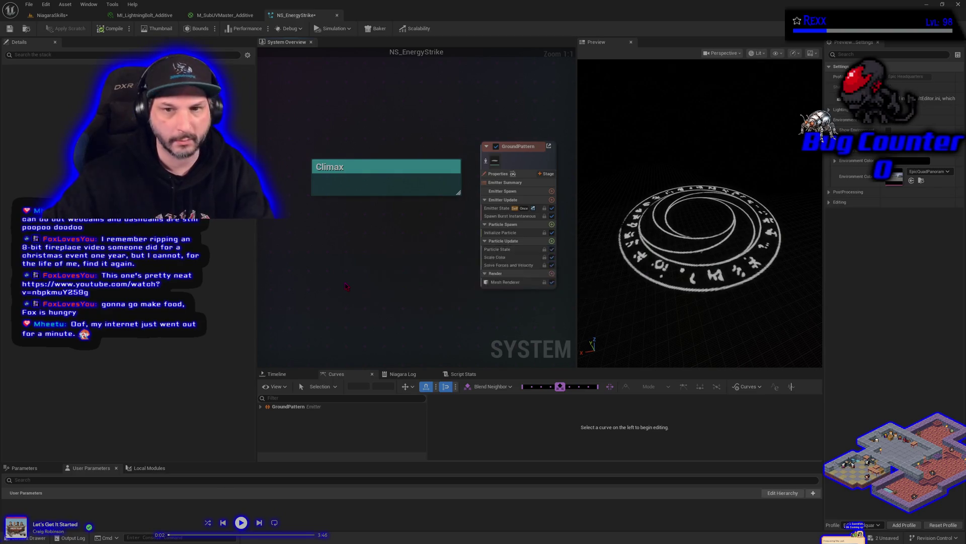
{"action": "key", "text": "ctrl+shift+s"}
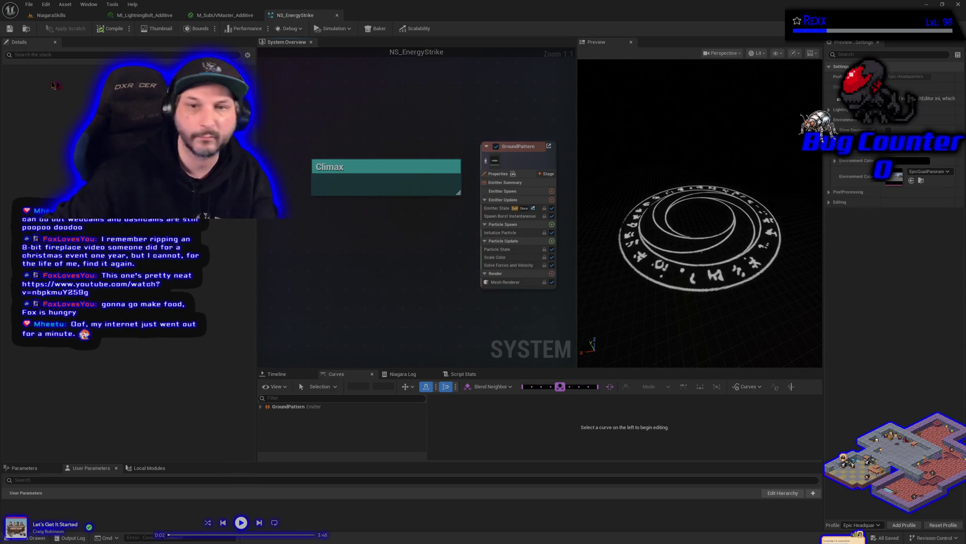
{"action": "left_click", "coordinate": [370, 249]}
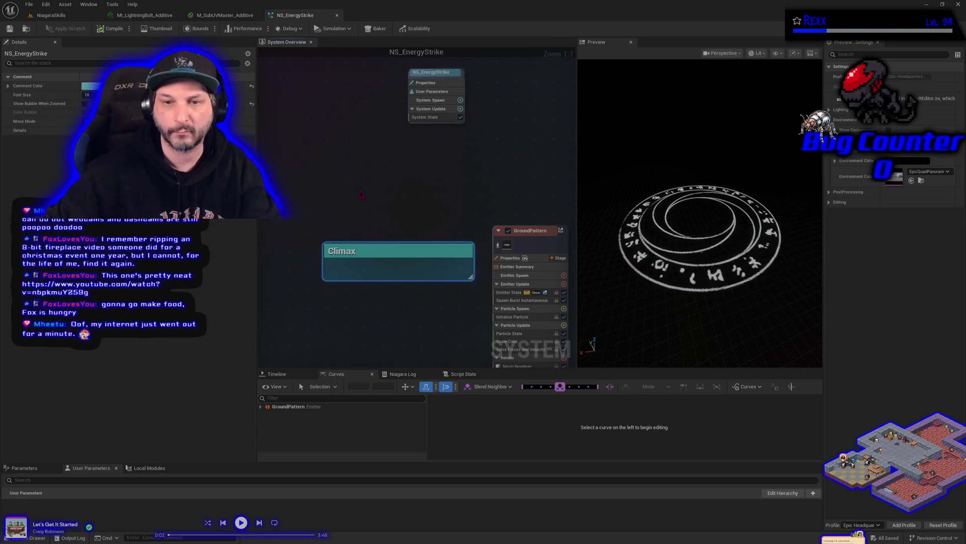
Duplicate the Climax comment as 'Anticipation' and place it beside the shifted NS_EnergyStrike system node.
{"action": "key", "text": "ctrl+d"}
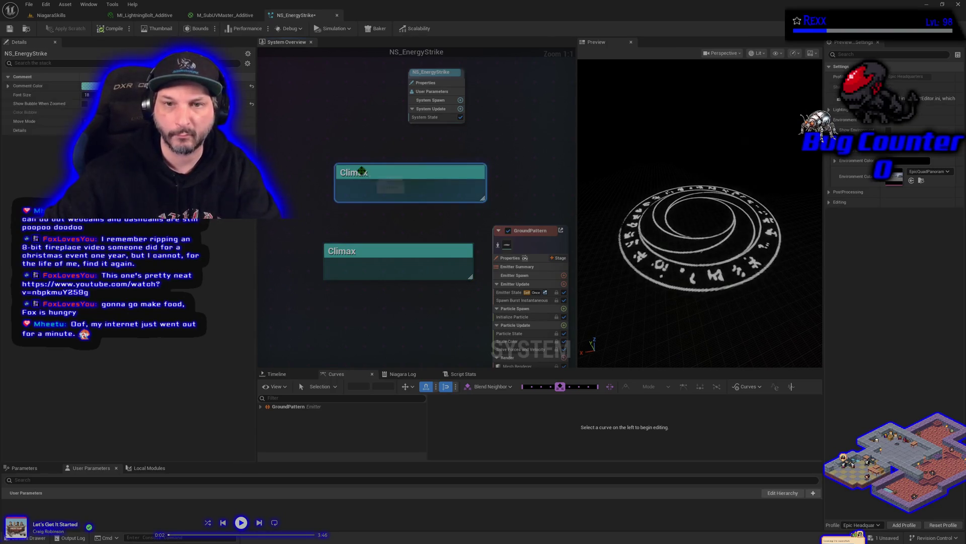
{"action": "double_click", "coordinate": [361, 173]}
{"action": "type", "text": "An"}
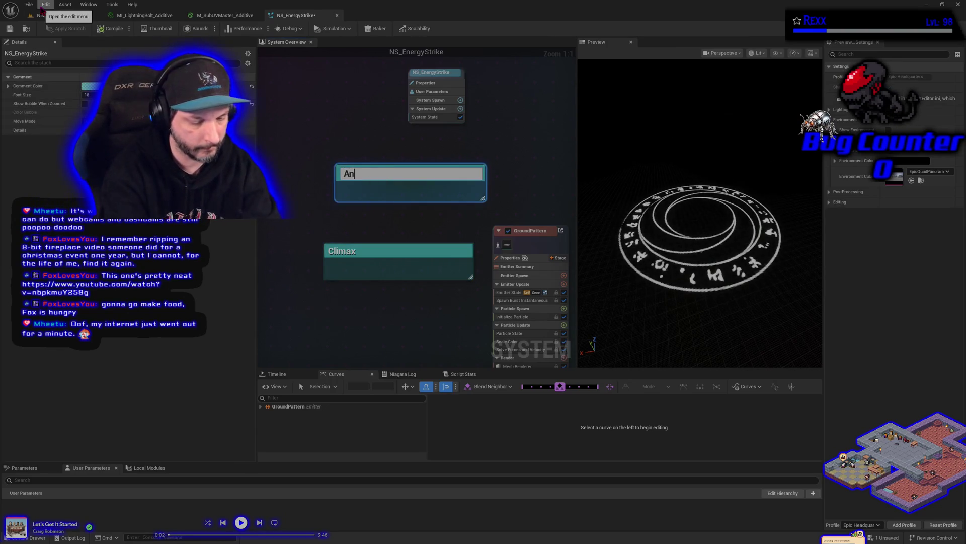
{"action": "type", "text": "ticipation"}
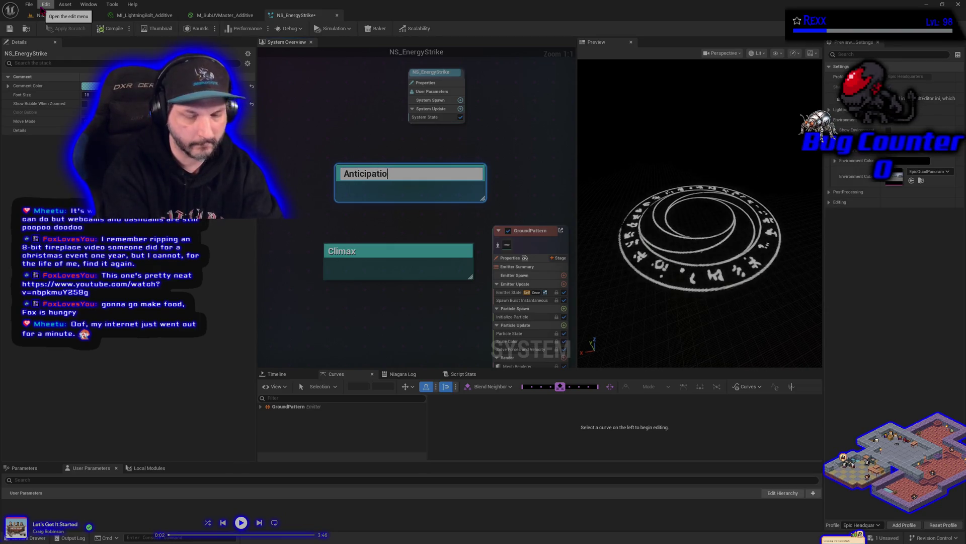
{"action": "key", "text": "Return"}
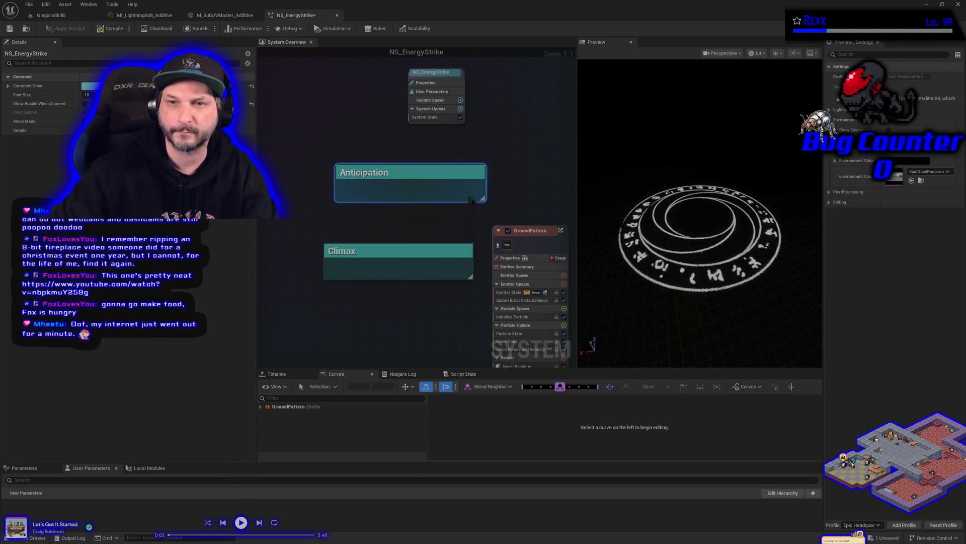
{"action": "left_click_drag", "start_coordinate": [472, 201], "coordinate": [445, 196]}
{"action": "scroll", "coordinate": [445, 196], "scroll_direction": "down", "scroll_amount": 3}
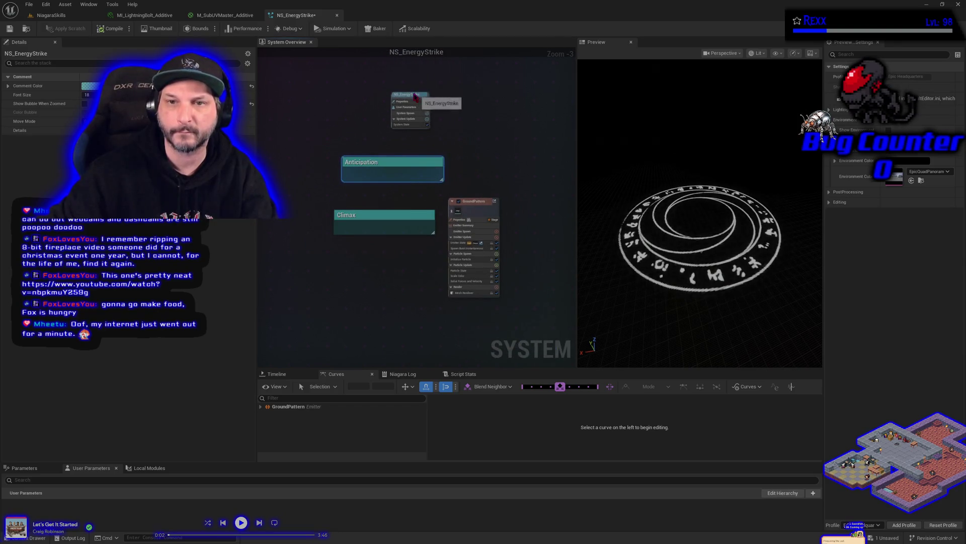
{"action": "left_click", "coordinate": [353, 99]}
{"action": "left_click_drag", "start_coordinate": [353, 99], "coordinate": [308, 97]}
{"action": "mouse_move", "coordinate": [414, 164]}
{"action": "left_mouse_down"}
{"action": "mouse_move", "coordinate": [445, 84]}
{"action": "mouse_move", "coordinate": [403, 89]}
{"action": "left_mouse_up"}
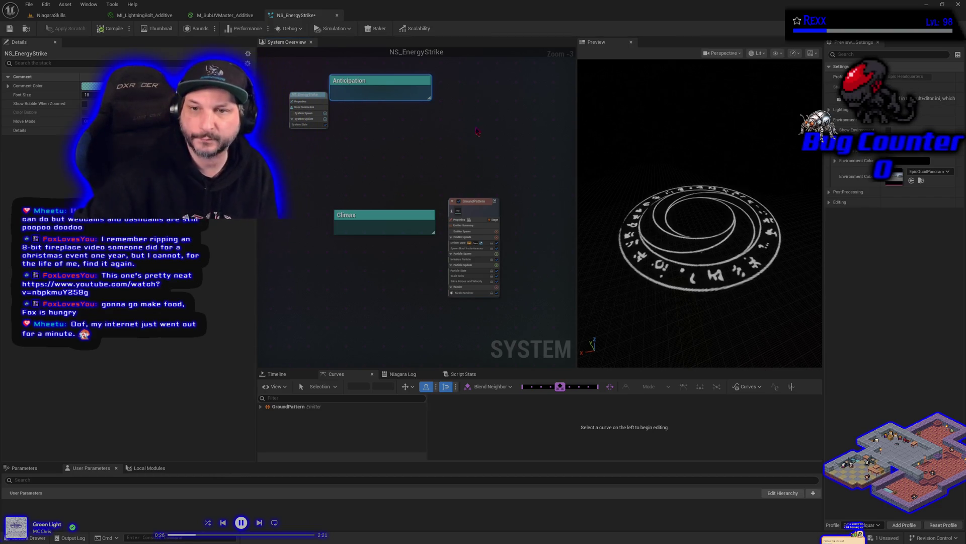
Add a SimpleSpriteBurst emitter to the system from the graph's Add Emitter option.
{"action": "right_click", "coordinate": [485, 106]}
{"action": "left_click", "coordinate": [506, 120]}
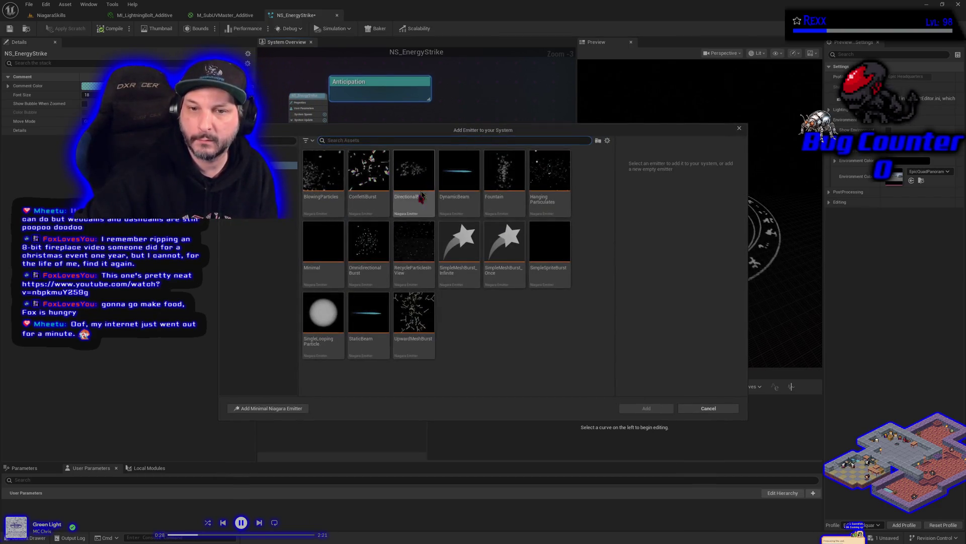
{"action": "left_click", "coordinate": [568, 269]}
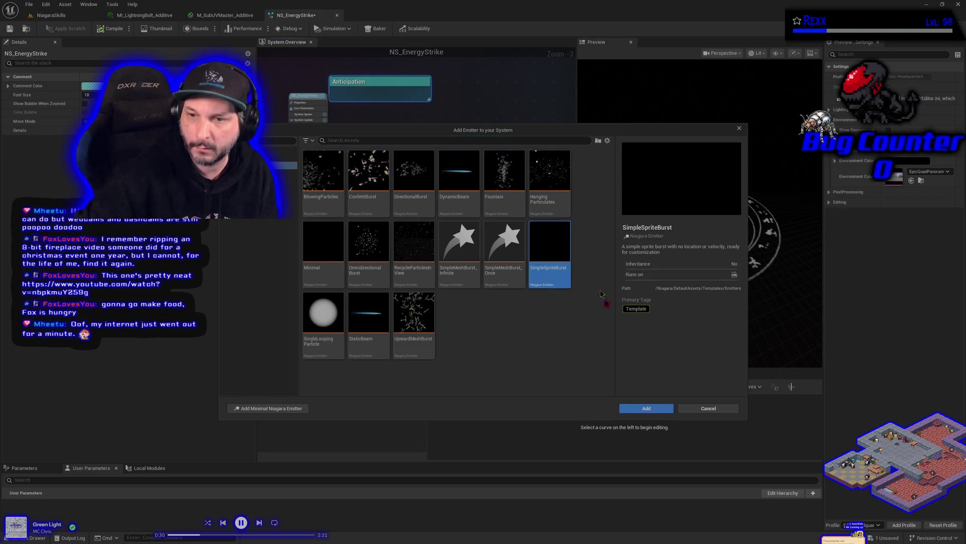
{"action": "left_click", "coordinate": [646, 409]}
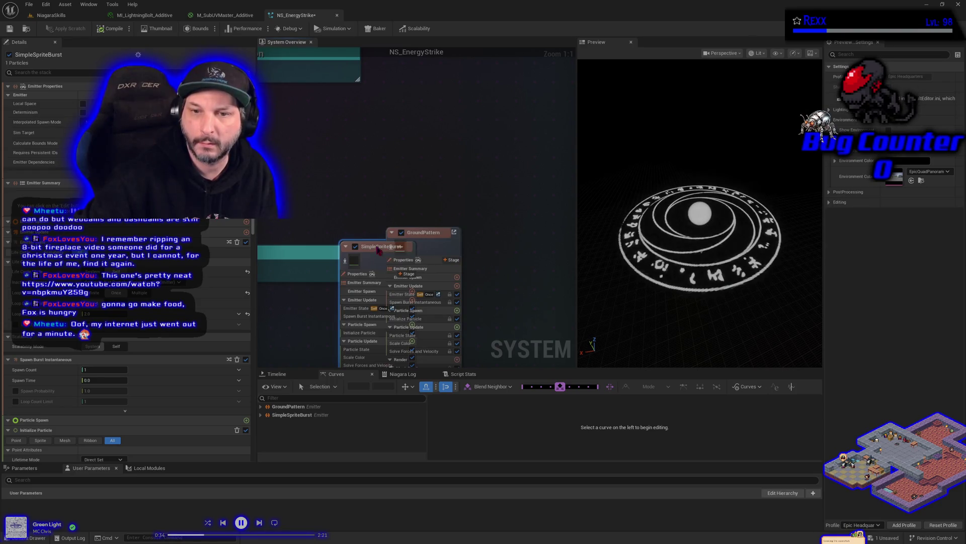
Move the SimpleSpriteBurst node clear of GroundPattern, show its Sprite Renderer settings, and browse the EnergyStrike assets.
{"action": "left_click_drag", "start_coordinate": [520, 154], "coordinate": [510, 216]}
{"action": "left_click_drag", "start_coordinate": [443, 118], "coordinate": [461, 112]}
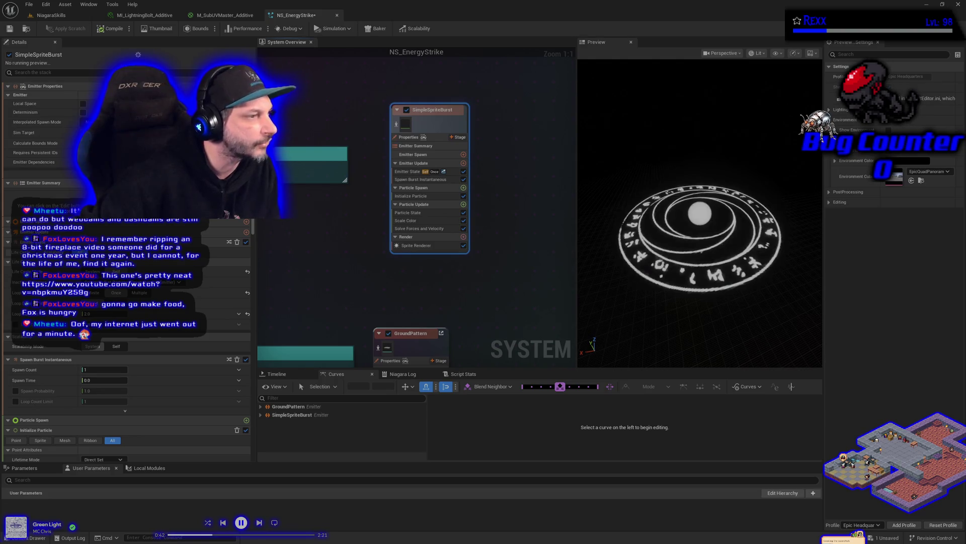
{"action": "left_click", "coordinate": [443, 245]}
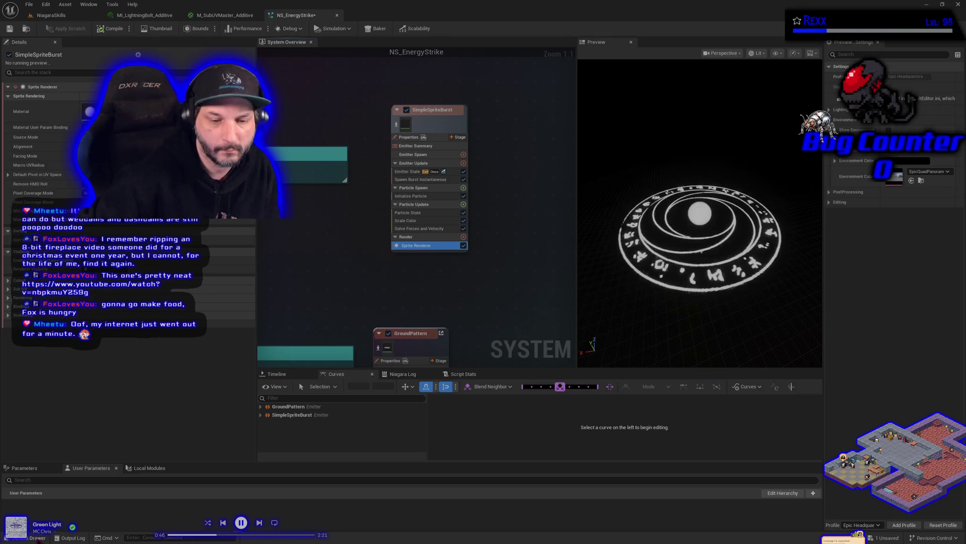
{"action": "left_click", "coordinate": [40, 539]}
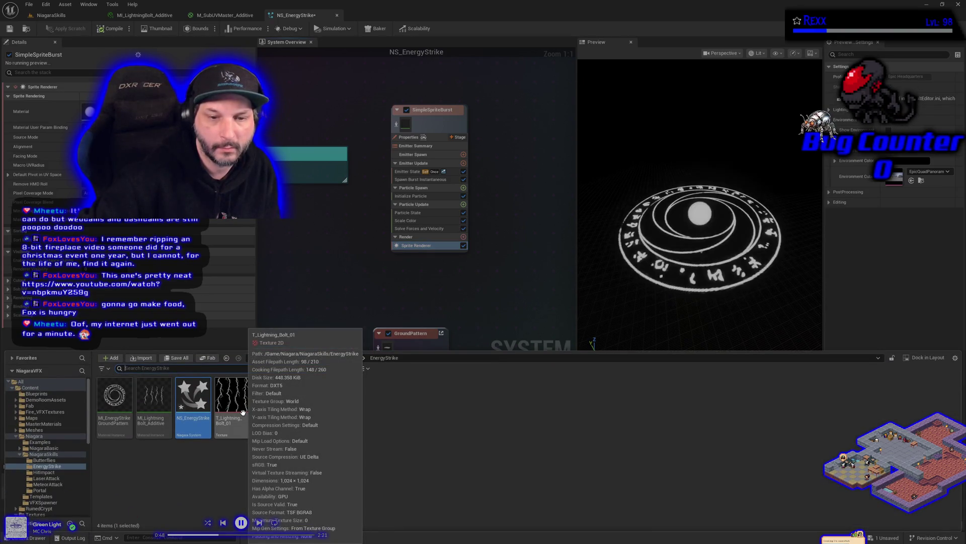
Drop the lightning bolt material into the Sprite Renderer's Material slot and save NS_EnergyStrike.
{"action": "left_click_drag", "start_coordinate": [153, 398], "coordinate": [90, 112]}
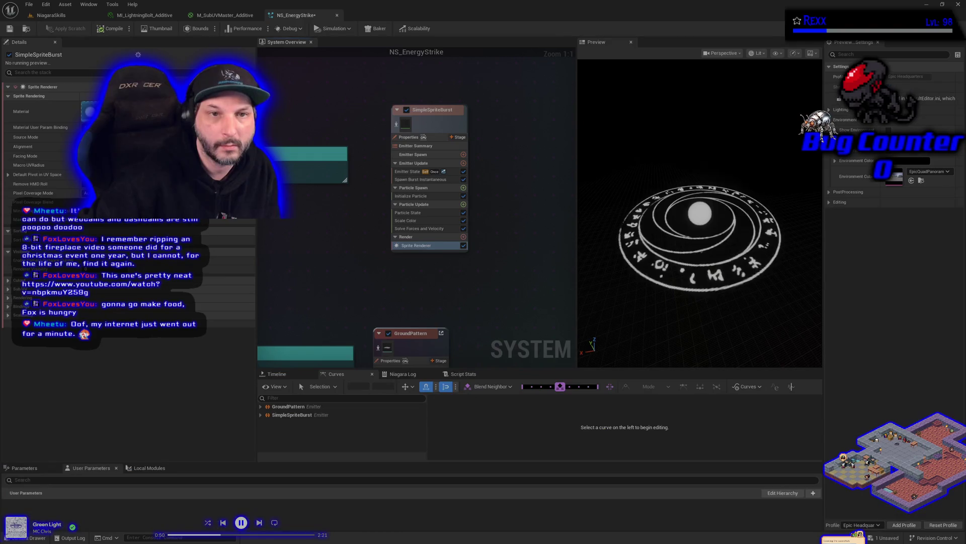
{"action": "left_click", "coordinate": [29, 4]}
{"action": "left_click", "coordinate": [54, 50]}
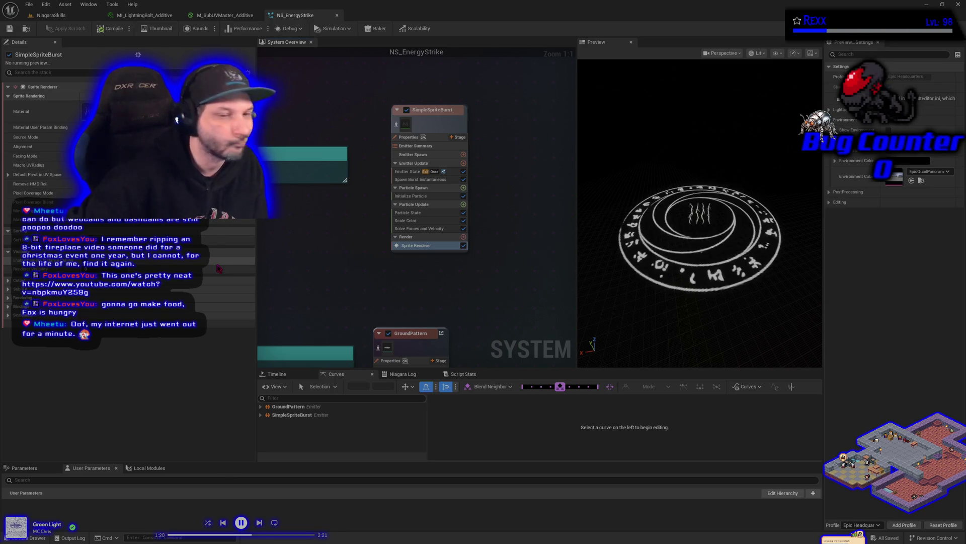
Set the sprite's Sub UV Sub Image Size to 2.
{"action": "left_click", "coordinate": [8, 289]}
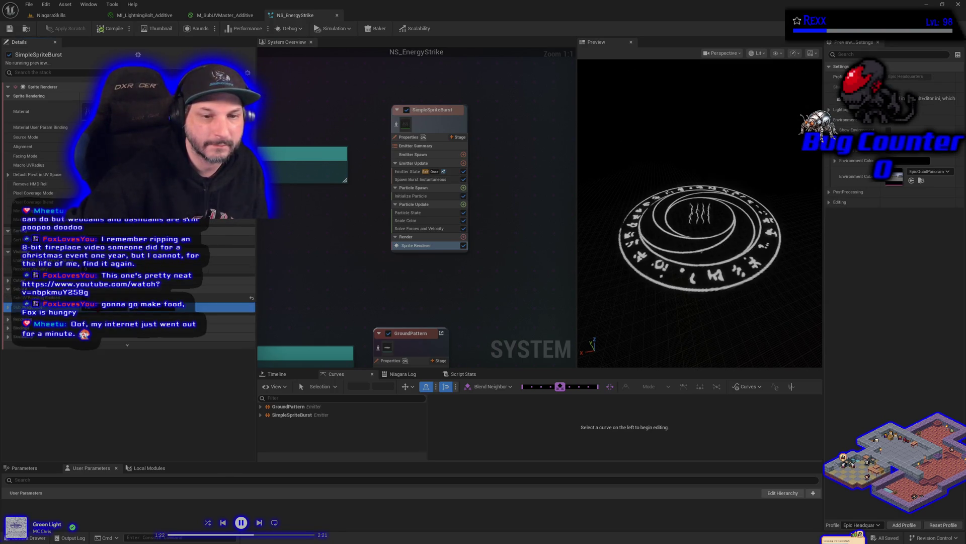
{"action": "type", "text": "2"}
{"action": "key", "text": "Return"}
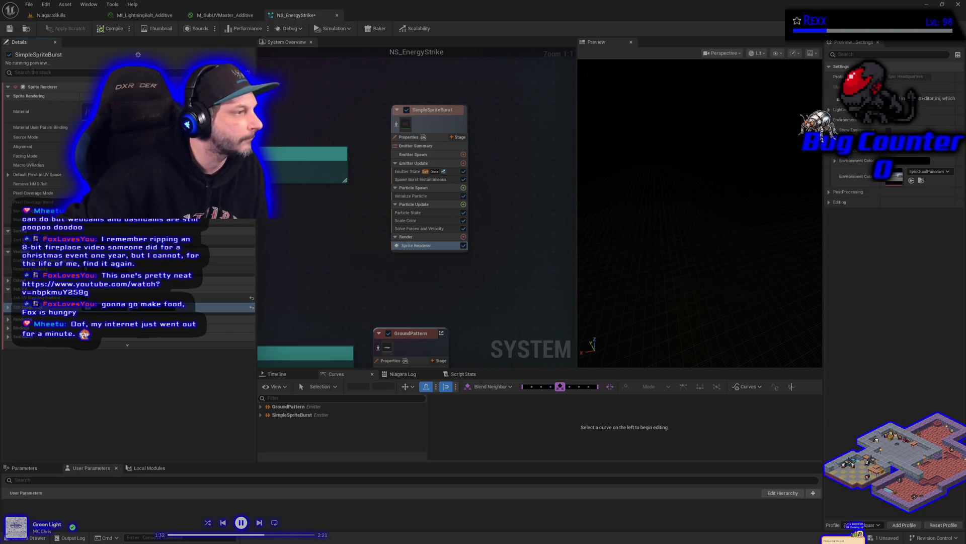
Switch an Initialize Particle setting to Random Uniform and save NS_EnergyStrike.
{"action": "left_click", "coordinate": [410, 196]}
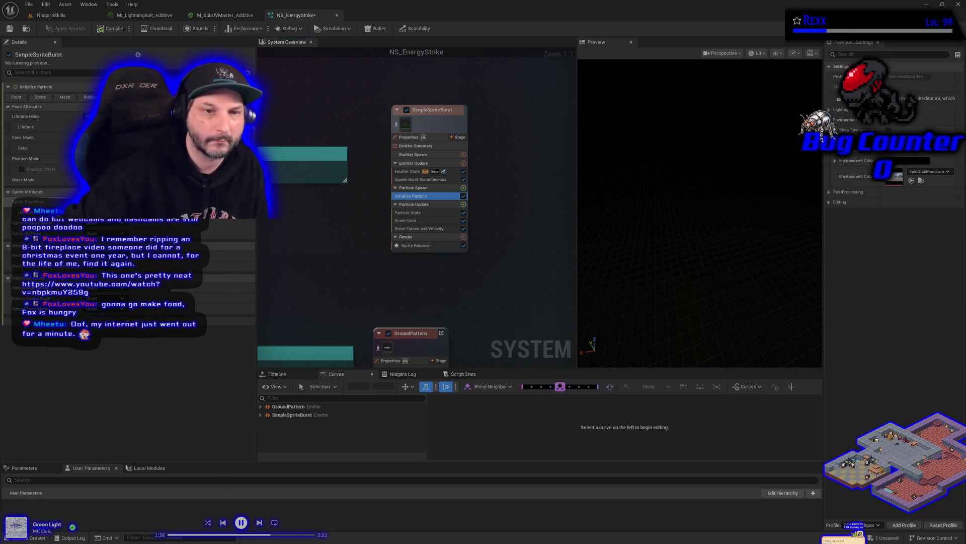
{"action": "left_click", "coordinate": [106, 230]}
{"action": "left_click", "coordinate": [107, 230]}
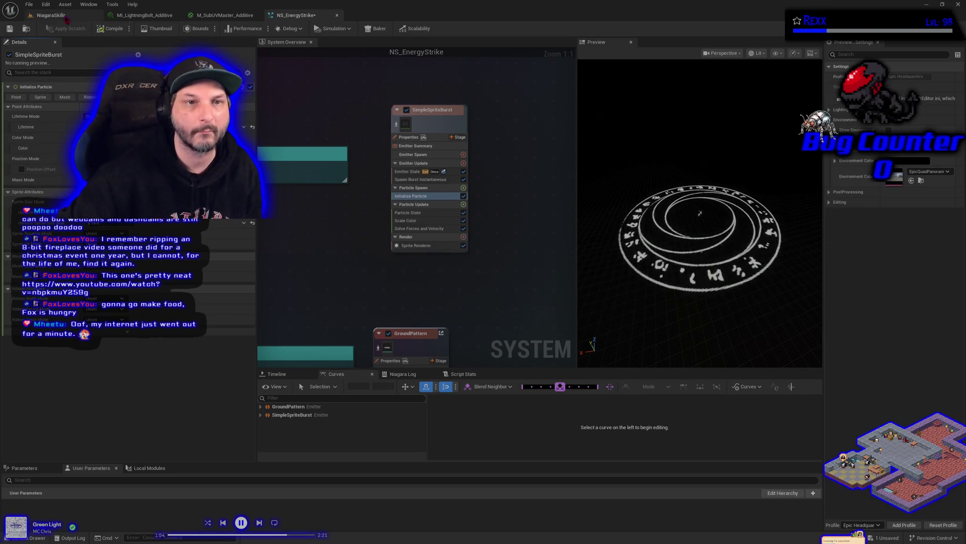
{"action": "key", "text": "ctrl+s"}
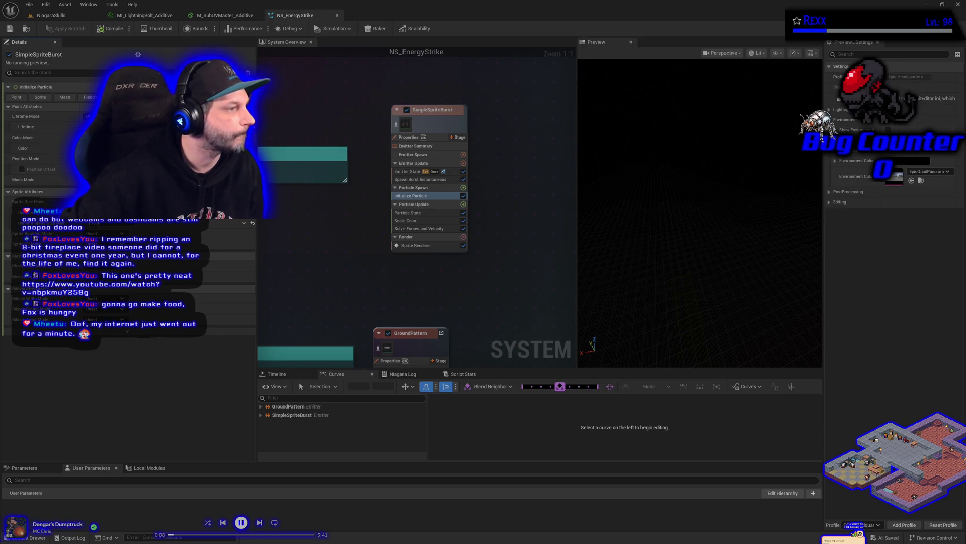
Add the SubUV Animation module under Particle Update by searching 'sub uv'.
{"action": "left_click", "coordinate": [464, 203]}
{"action": "type", "text": "sub uv"}
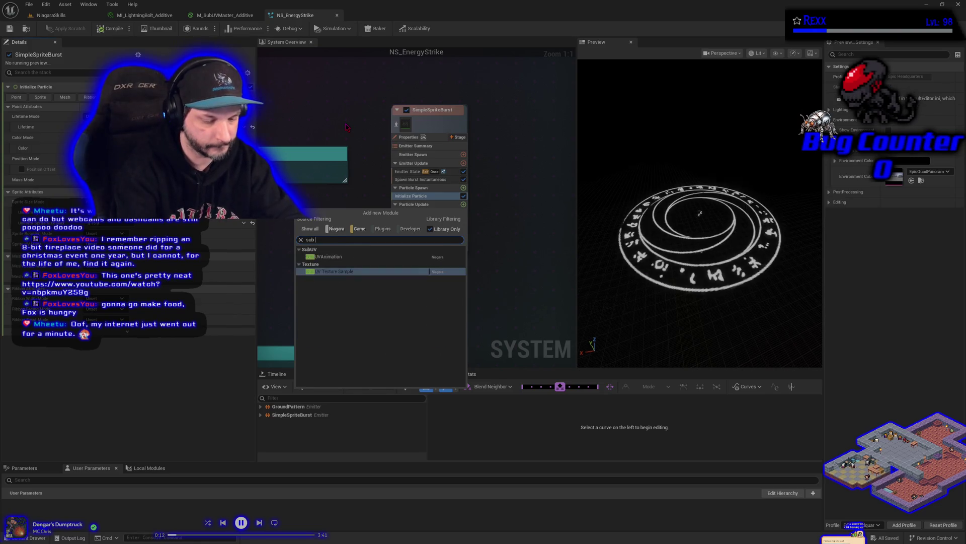
{"action": "key", "text": "Up"}
{"action": "key", "text": "Up"}
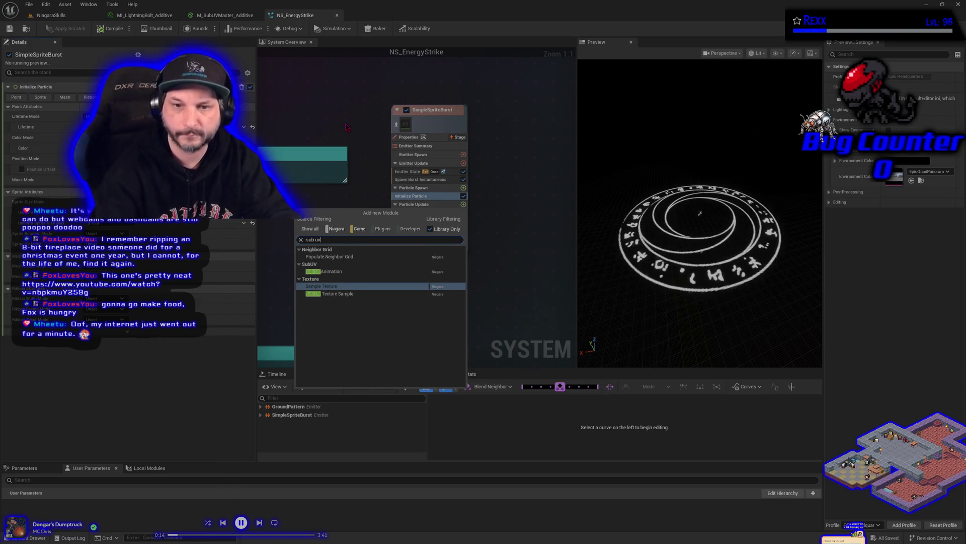
{"action": "key", "text": "Escape"}
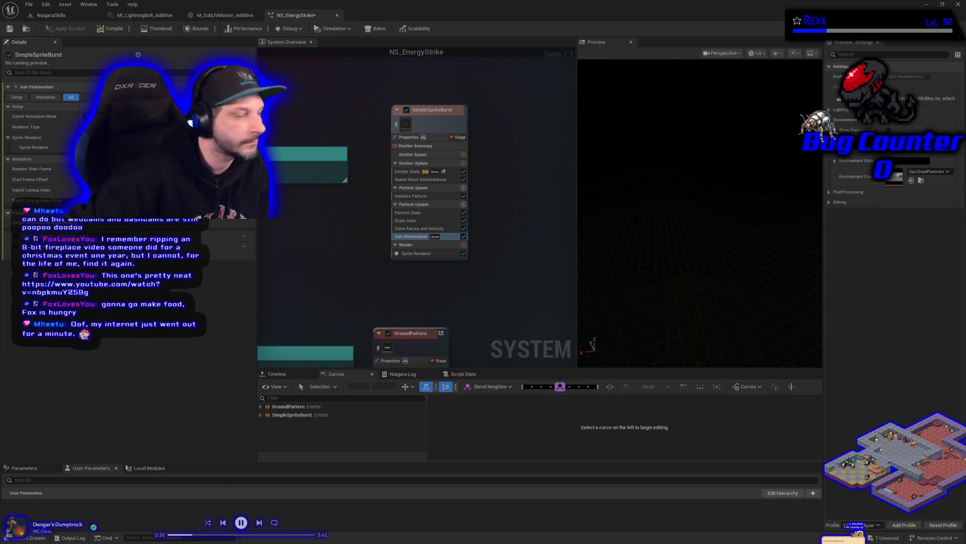
{"action": "left_click", "coordinate": [416, 172]}
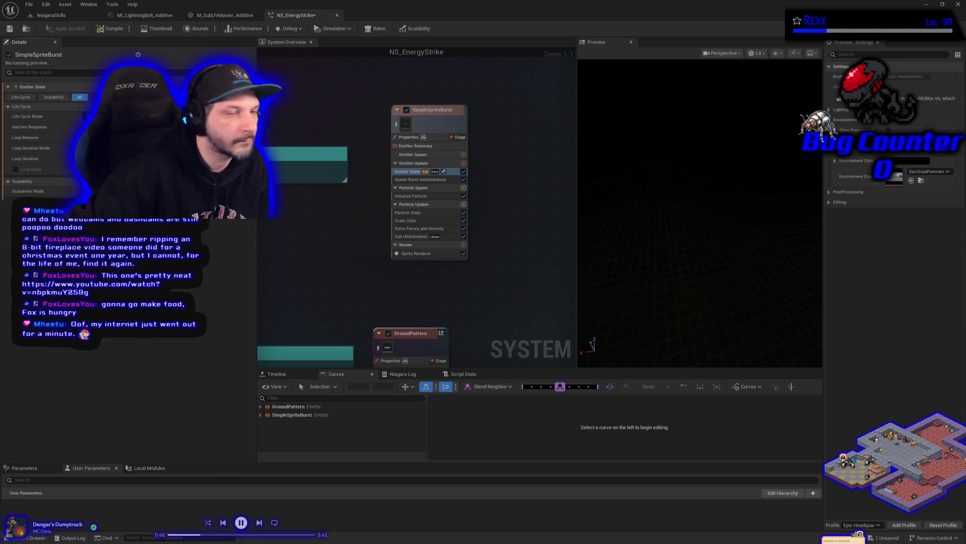
Replace the Spawn Burst Instantaneous module with a Spawn Rate module in Emitter Update.
{"action": "left_click", "coordinate": [417, 180]}
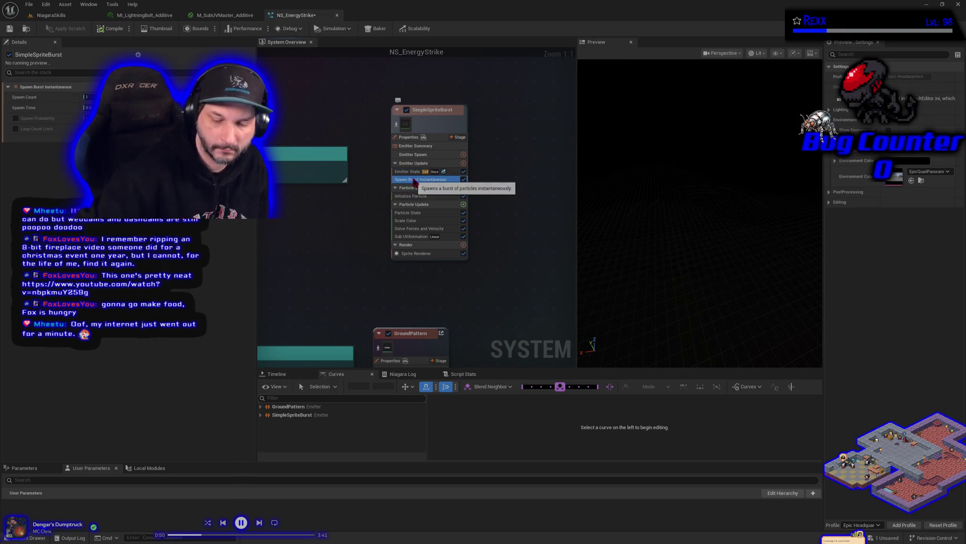
{"action": "key", "text": "Delete"}
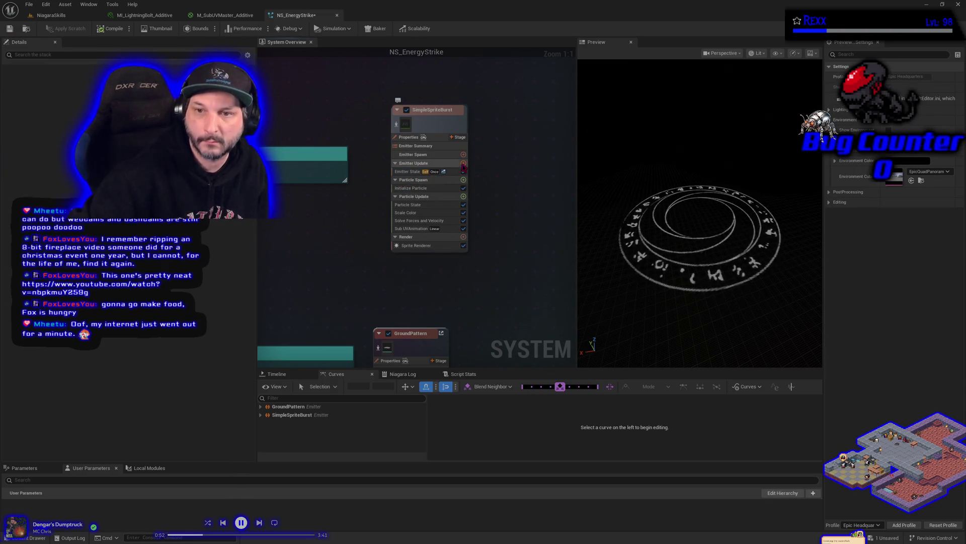
{"action": "left_click", "coordinate": [463, 162]}
{"action": "left_click", "coordinate": [350, 247]}
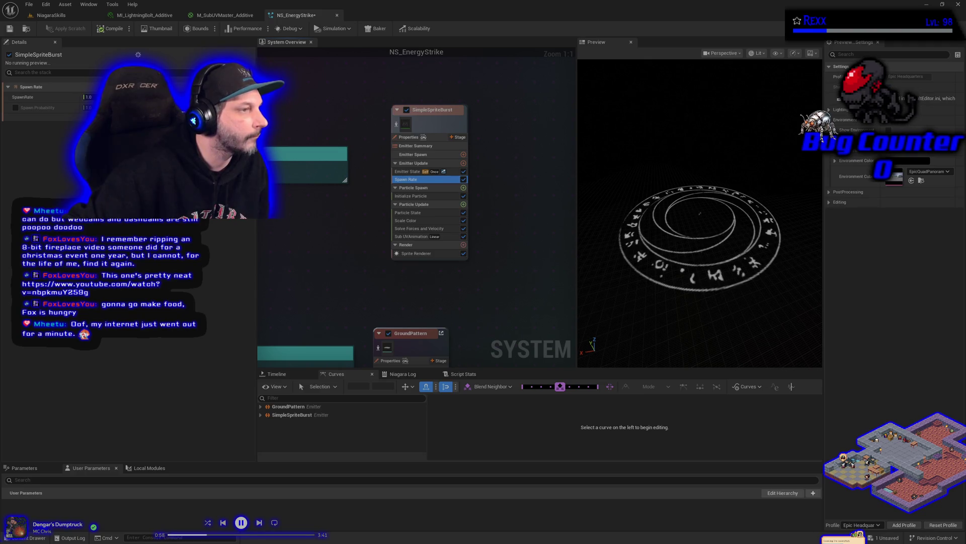
Make SpawnRate a random minimum–maximum Uniform Ranged Float and save NS_EnergyStrike.
{"action": "left_click", "coordinate": [23, 96]}
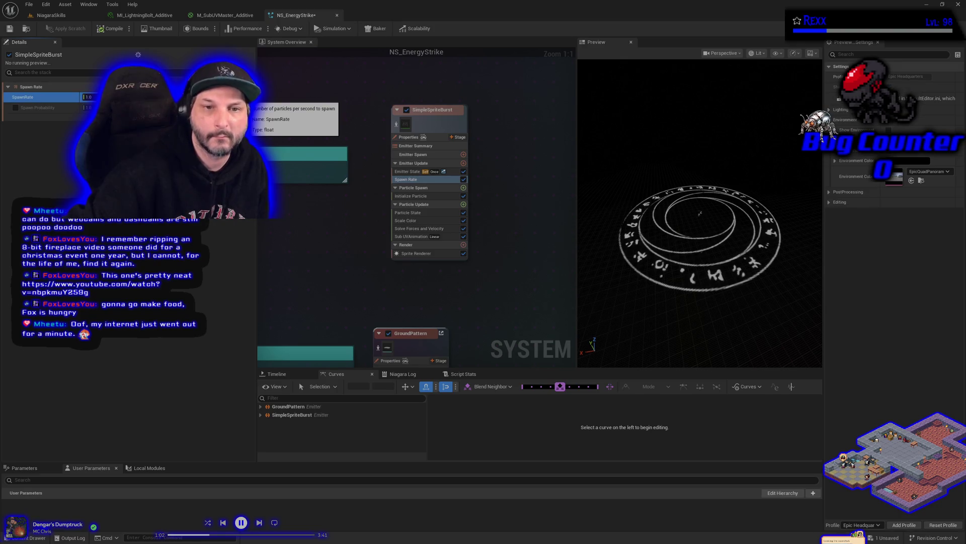
{"action": "left_click", "coordinate": [247, 97]}
{"action": "left_click", "coordinate": [151, 259]}
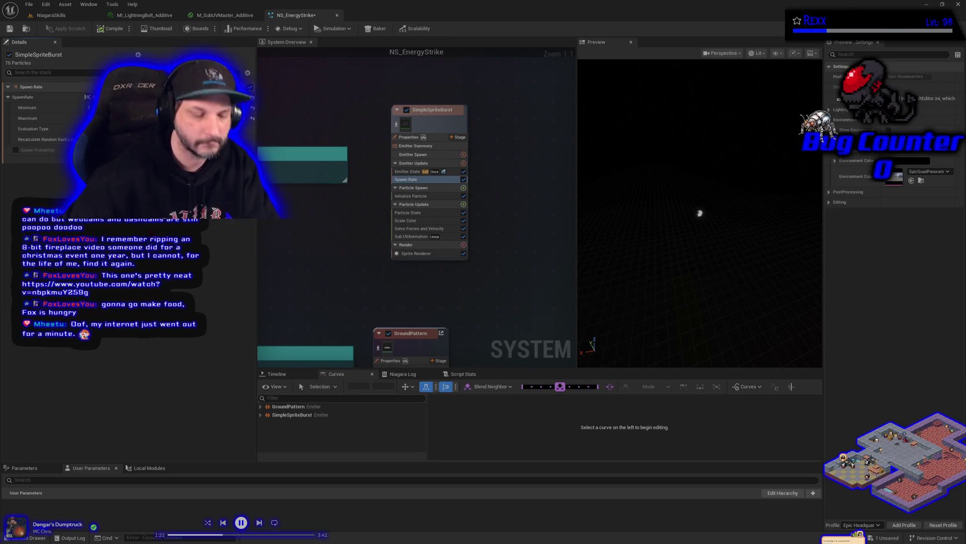
{"action": "key", "text": "ctrl+s"}
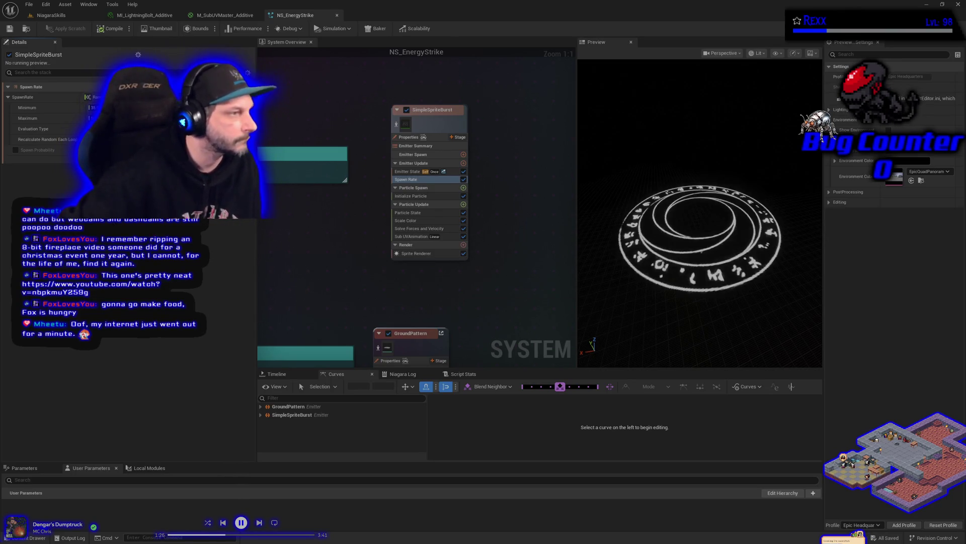
{"action": "left_click", "coordinate": [423, 198]}
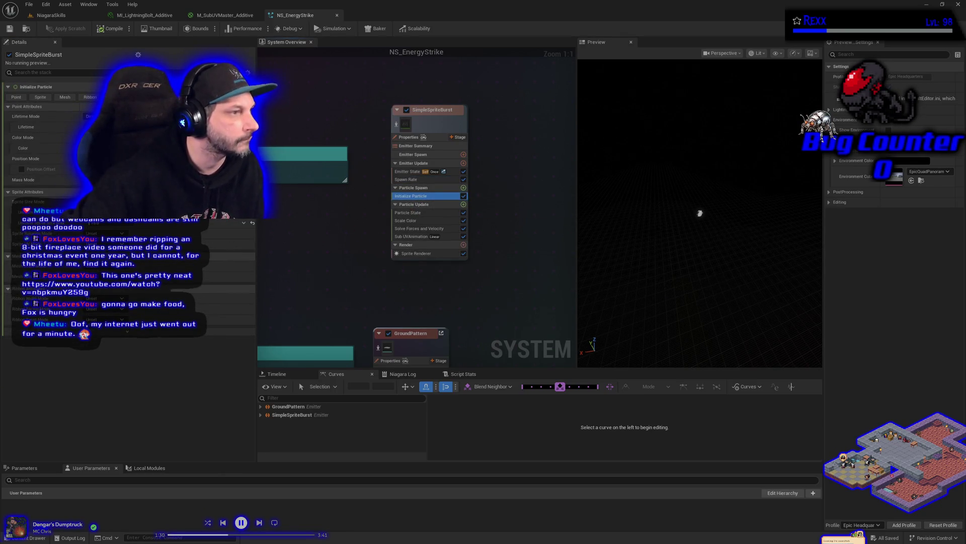
Make particle lifetime and particle colour random min–max ranges in Initialize Particle.
{"action": "left_click", "coordinate": [100, 132]}
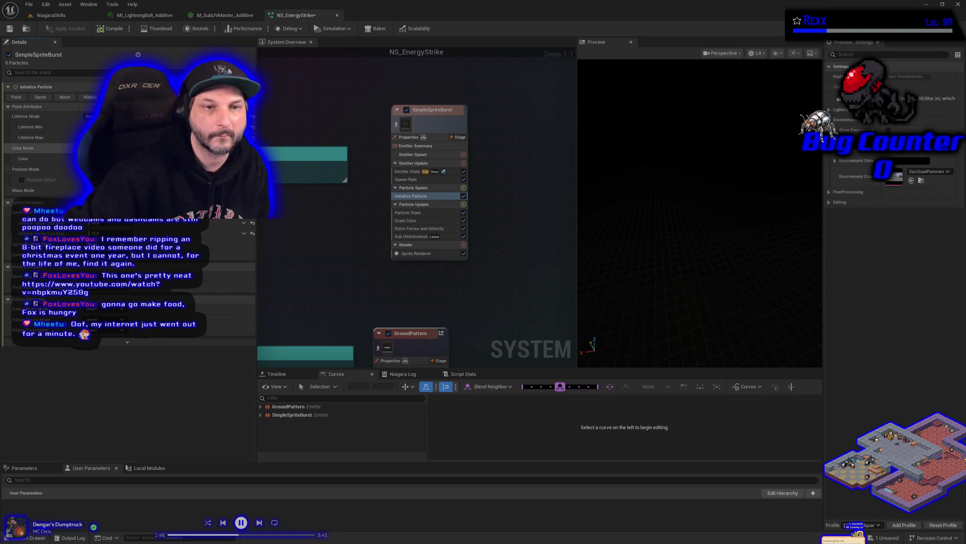
{"action": "left_click", "coordinate": [103, 148]}
{"action": "left_click", "coordinate": [103, 169]}
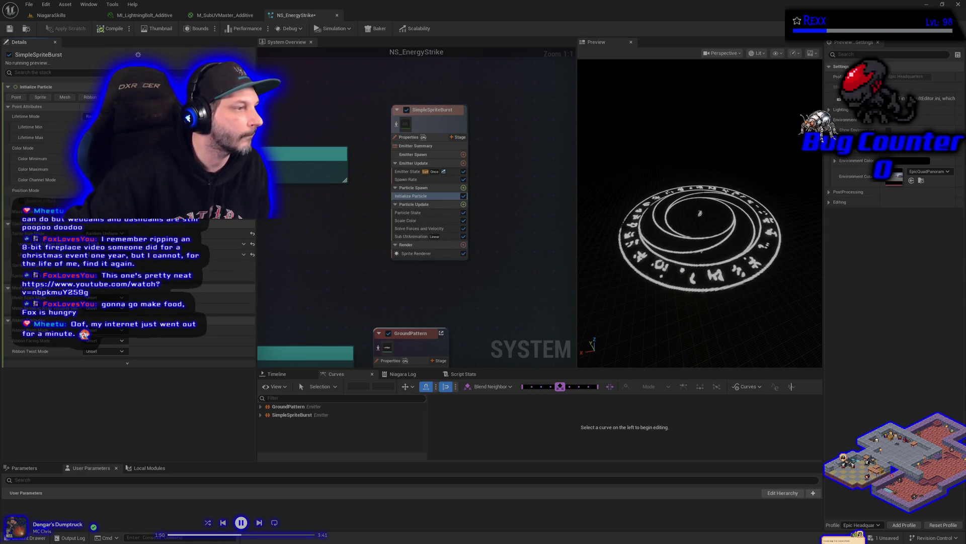
Set the minimum particle colour to light blue 00A9FF.
{"action": "left_click", "coordinate": [108, 159]}
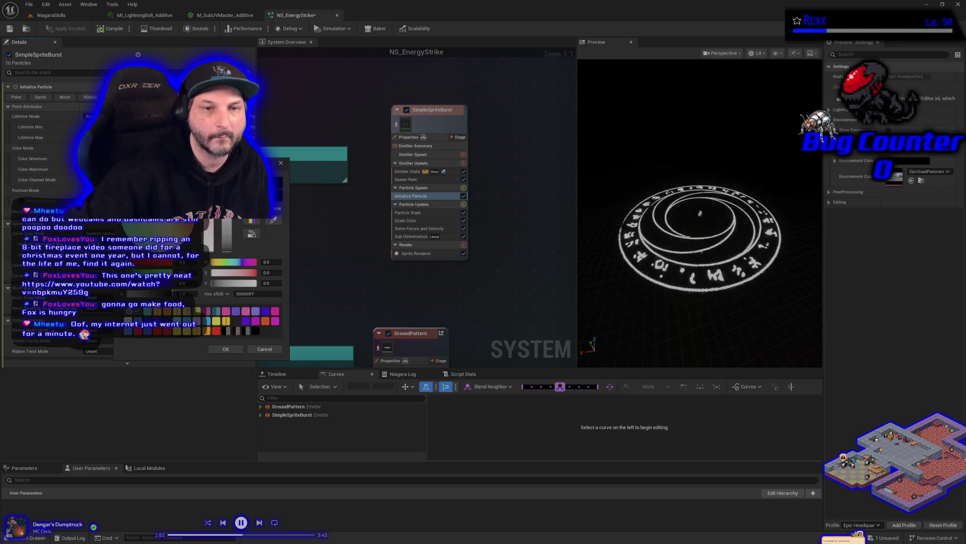
{"action": "left_click", "coordinate": [206, 320]}
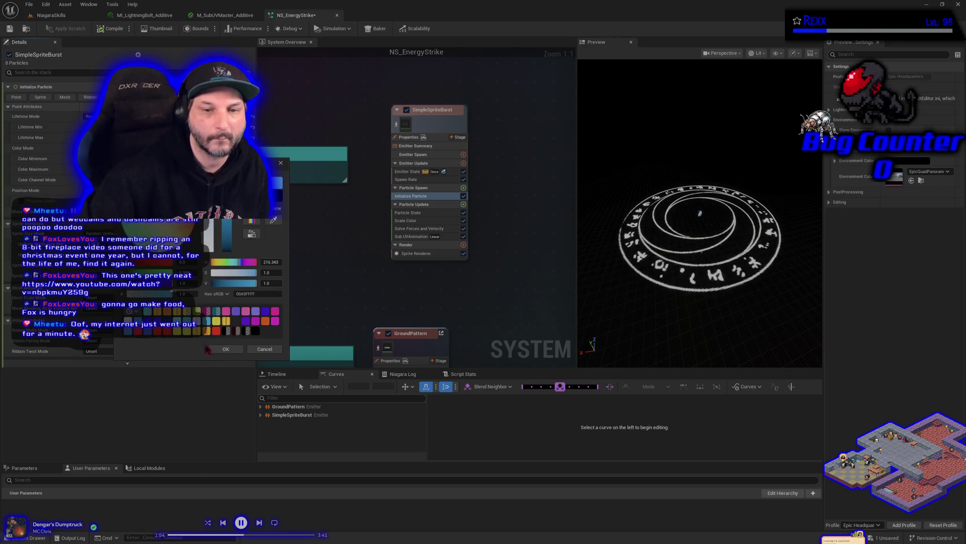
{"action": "left_click", "coordinate": [225, 349]}
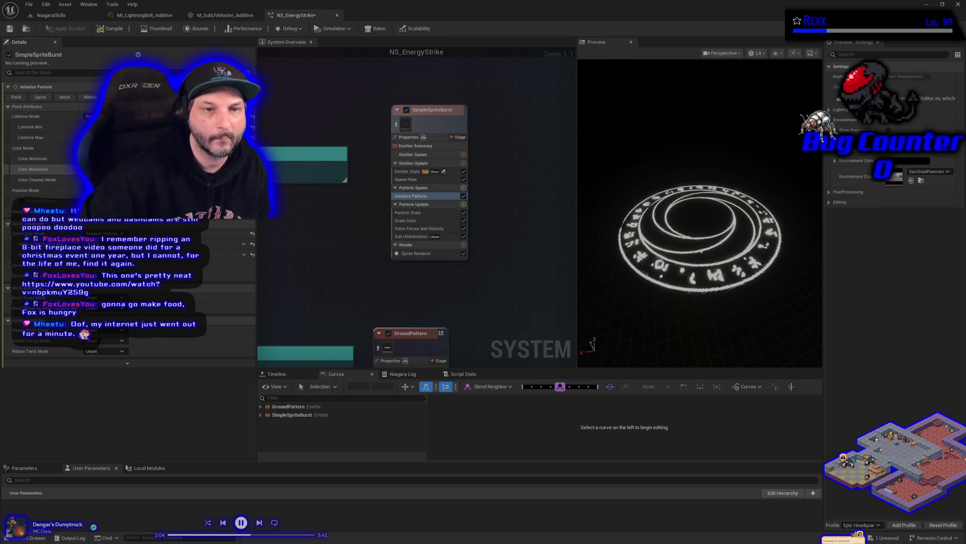
Set the maximum particle colour to purple A00BFF.
{"action": "left_click", "coordinate": [100, 169]}
{"action": "left_click", "coordinate": [176, 230]}
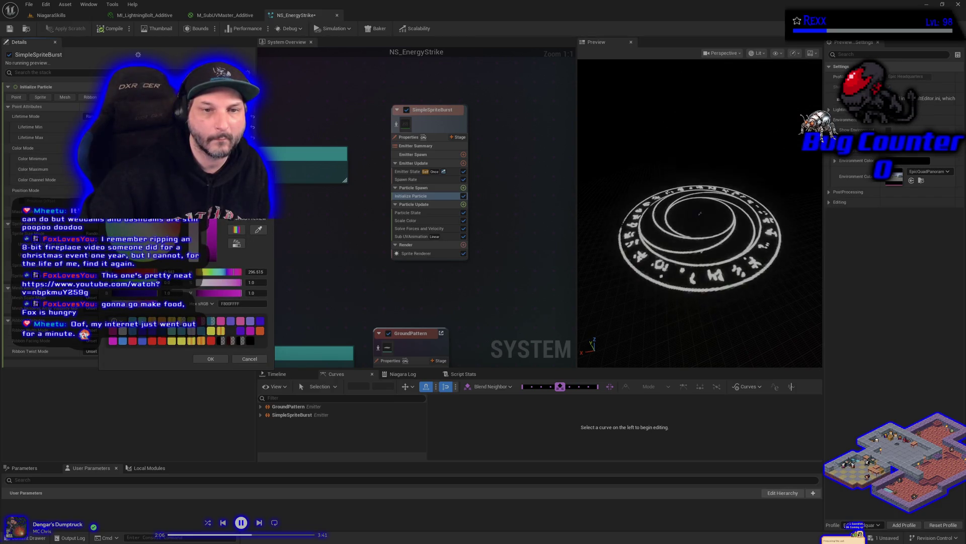
{"action": "left_click", "coordinate": [173, 229]}
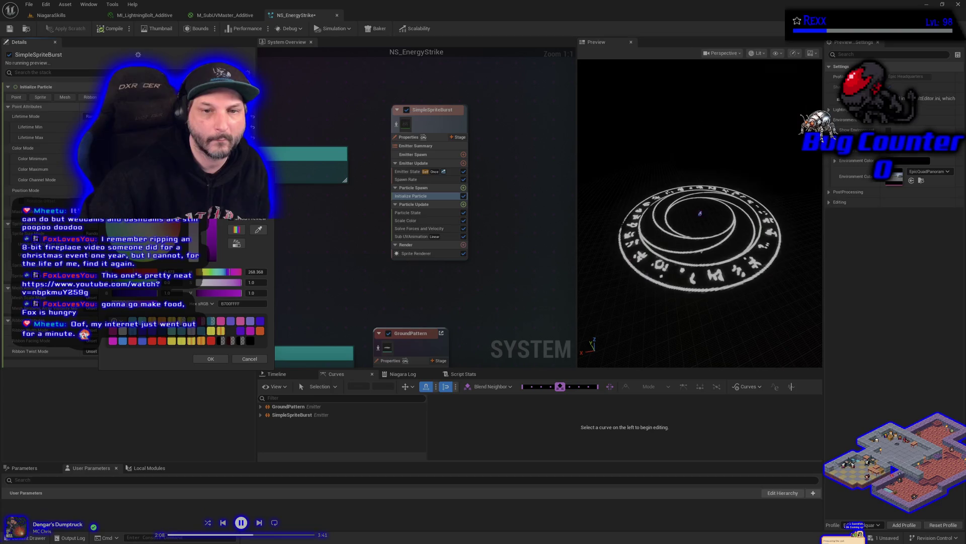
{"action": "left_click", "coordinate": [211, 359]}
Raise the brightness (V) of both the light blue and purple colours to 15.
{"action": "left_click", "coordinate": [116, 158]}
{"action": "left_click", "coordinate": [282, 284]}
{"action": "type", "text": "15"}
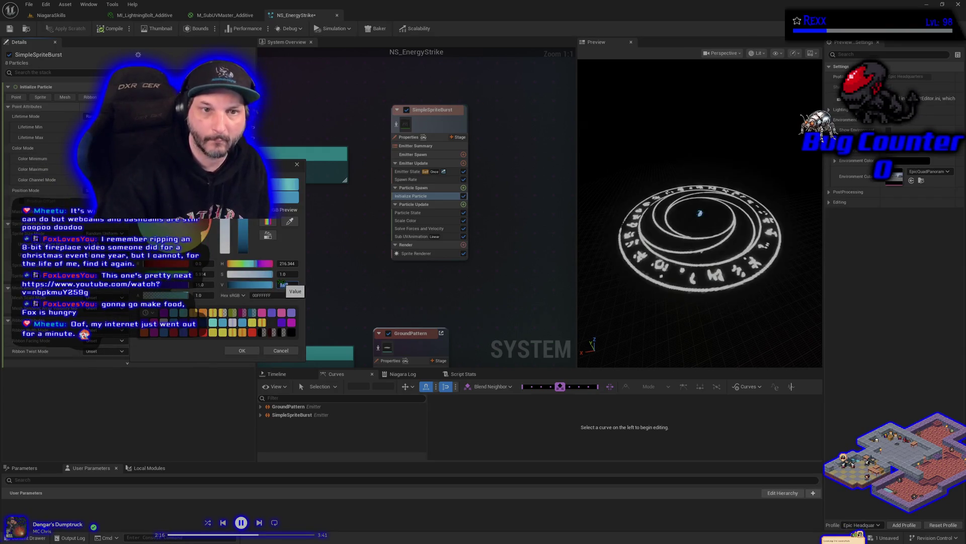
{"action": "key", "text": "Return"}
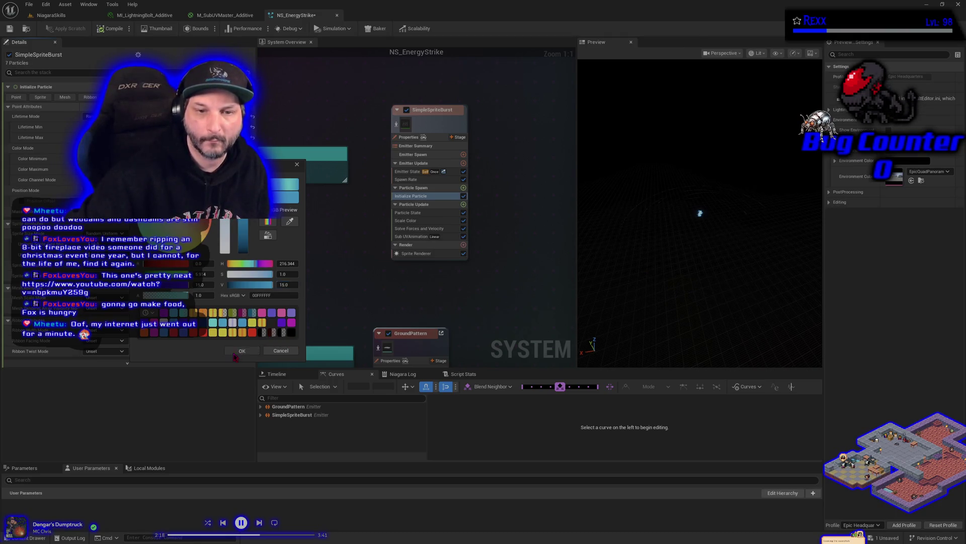
{"action": "left_click", "coordinate": [235, 352]}
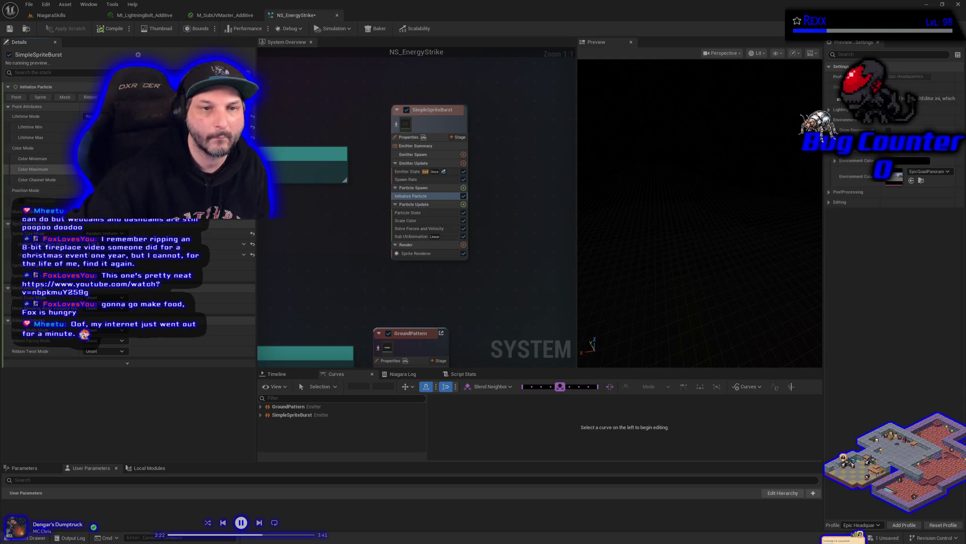
{"action": "left_click", "coordinate": [111, 169]}
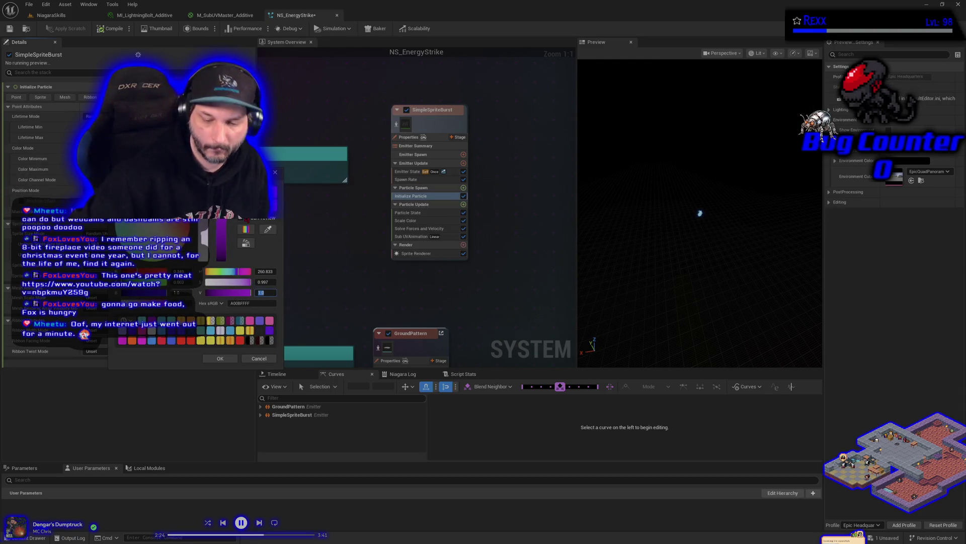
{"action": "type", "text": "15"}
{"action": "key", "text": "Return"}
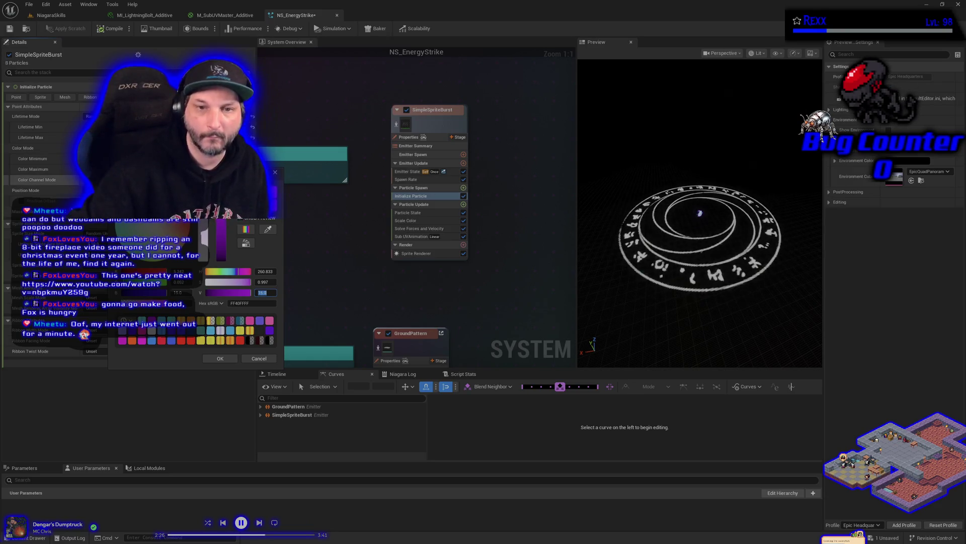
{"action": "left_click", "coordinate": [235, 358]}
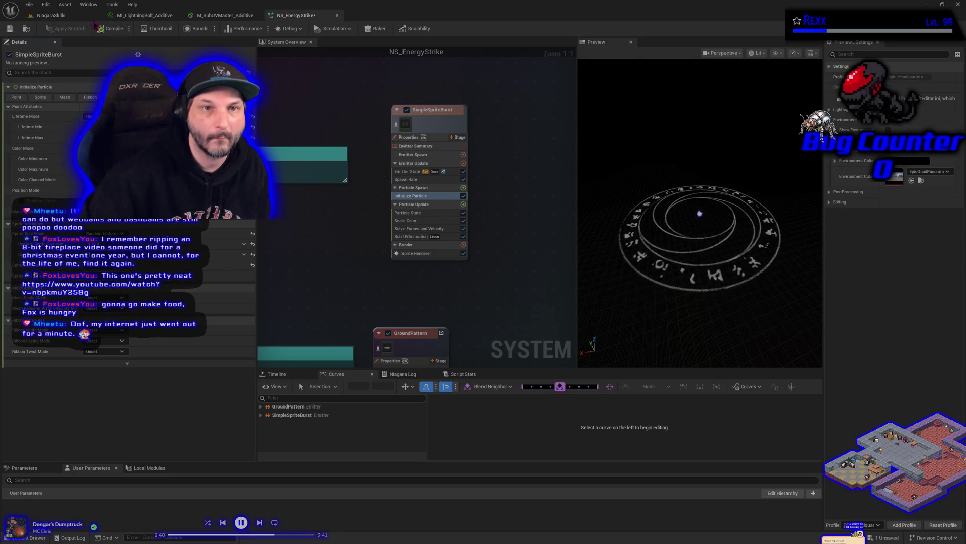
{"action": "left_click", "coordinate": [28, 4]}
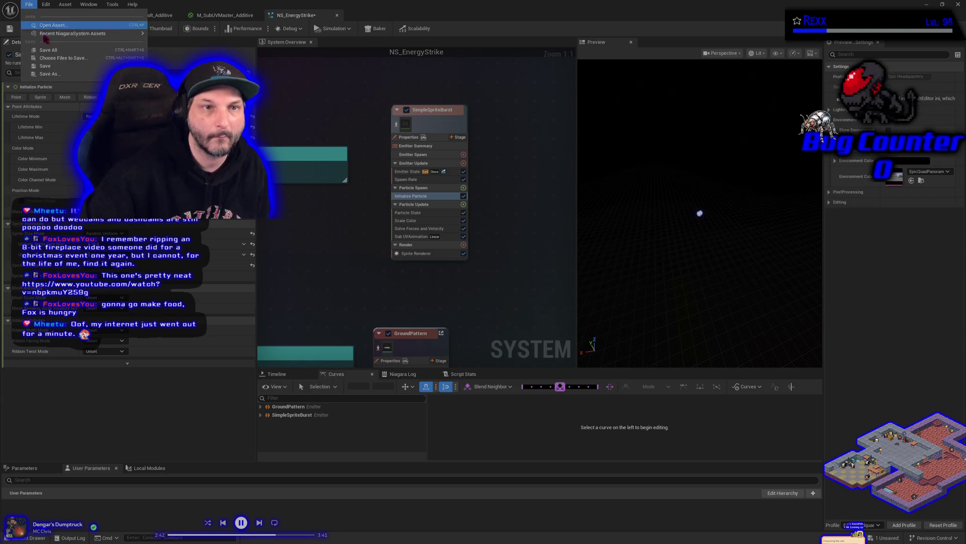
Save NS_EnergyStrike from the File menu.
{"action": "left_click", "coordinate": [53, 54]}
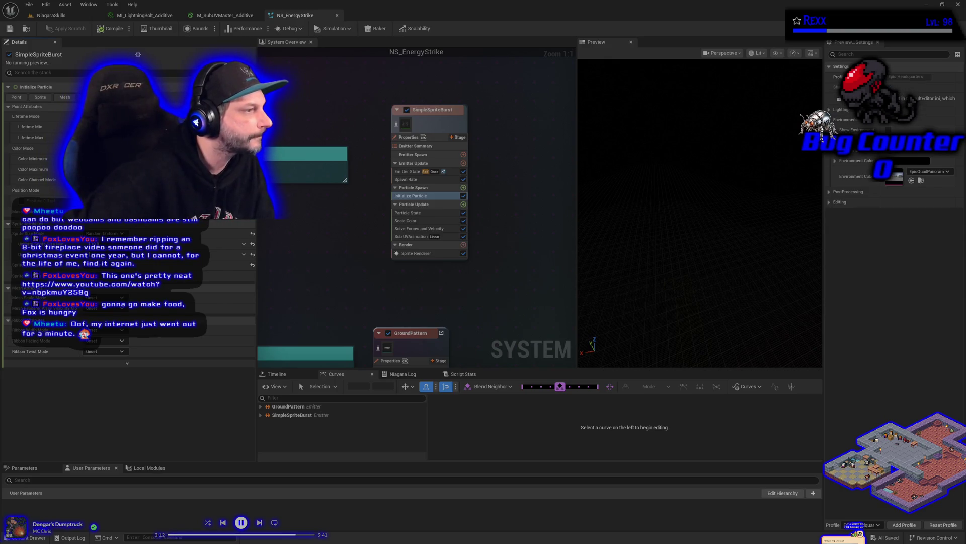
Add a Sphere Shape Location module to Particle Spawn with a Random Range Float sphere radius.
{"action": "left_click", "coordinate": [464, 188]}
{"action": "left_click", "coordinate": [335, 279]}
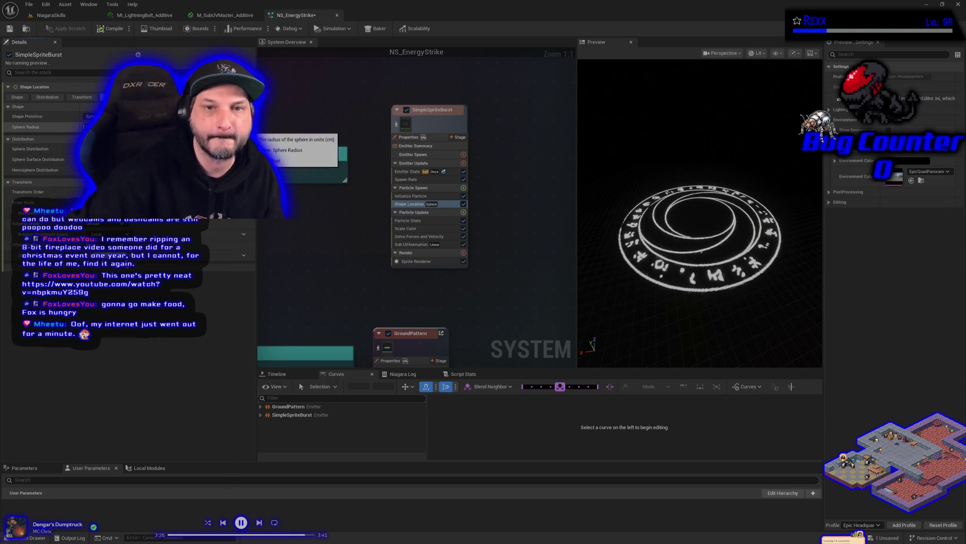
{"action": "left_click", "coordinate": [244, 127]}
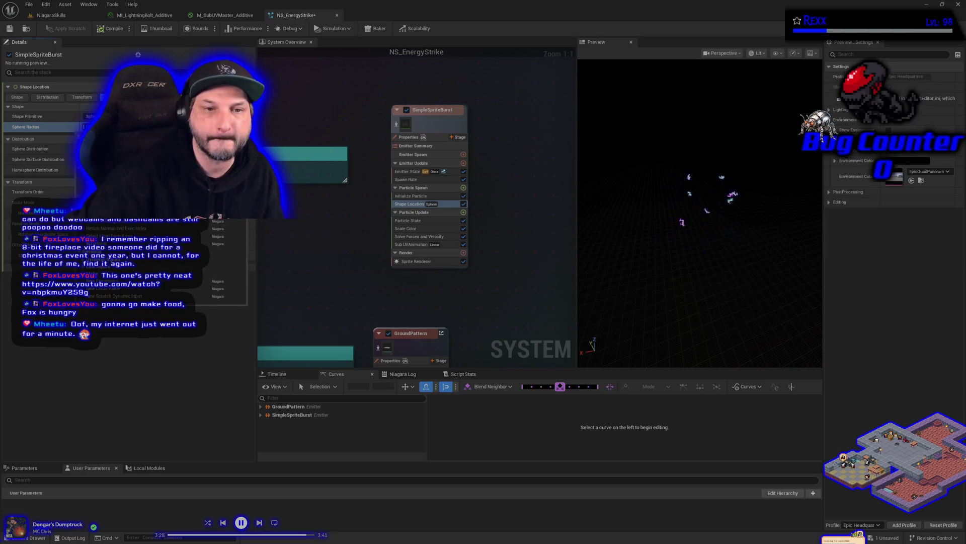
{"action": "left_click", "coordinate": [105, 255]}
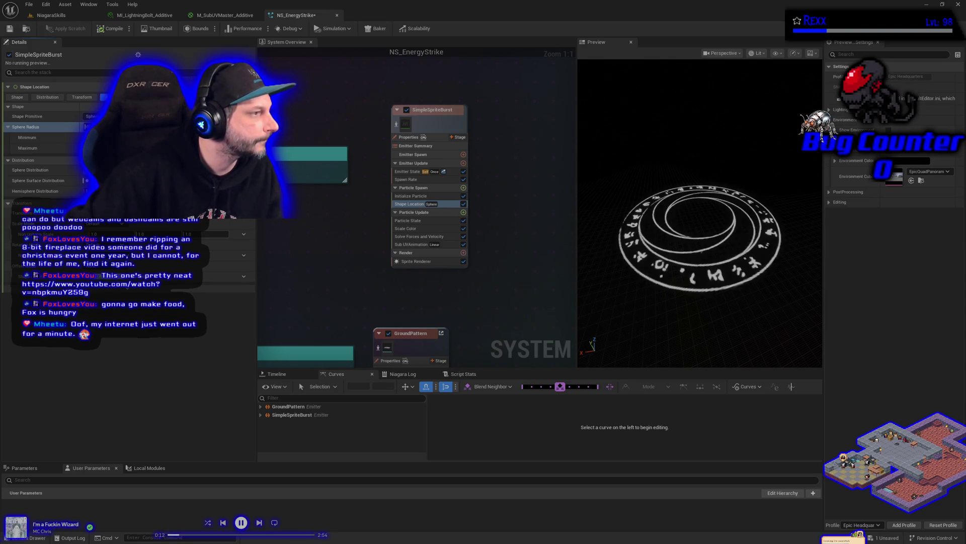
Rename the SimpleSpriteBurst emitter node to Lightning_Small and save NS_EnergyStrike.
{"action": "left_click", "coordinate": [430, 111]}
{"action": "left_click", "coordinate": [419, 113]}
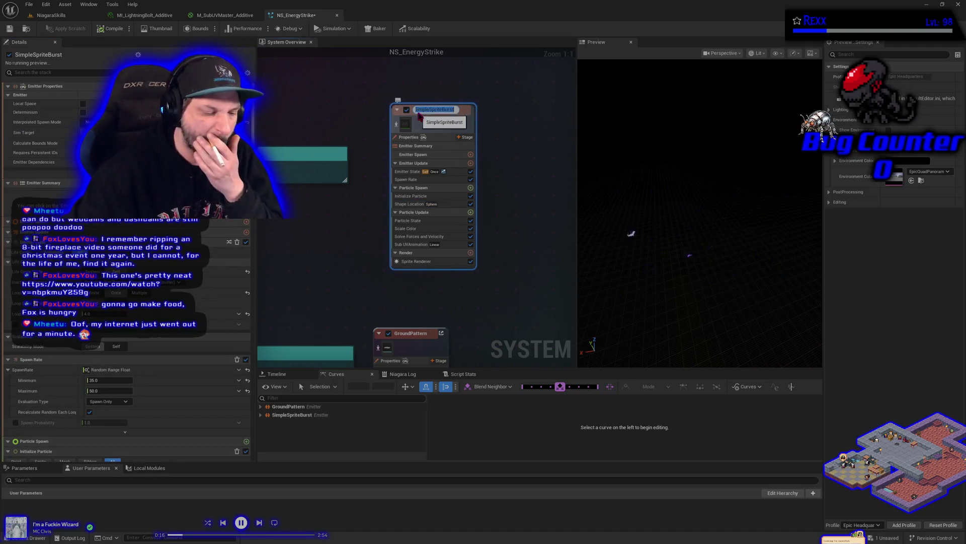
{"action": "type", "text": "Lightning_Small"}
{"action": "key", "text": "Return"}
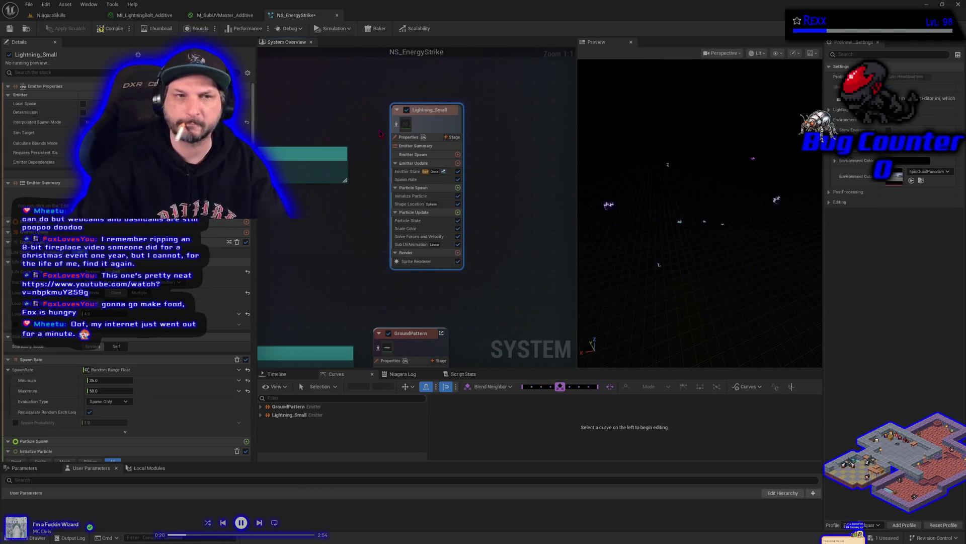
{"action": "key", "text": "ctrl+s"}
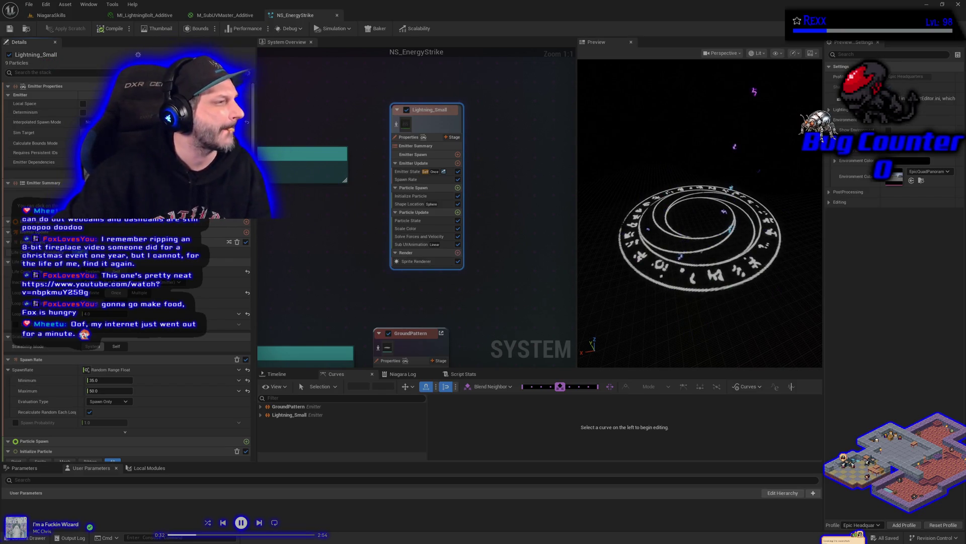
{"action": "left_click_drag", "start_coordinate": [501, 168], "coordinate": [378, 171]}
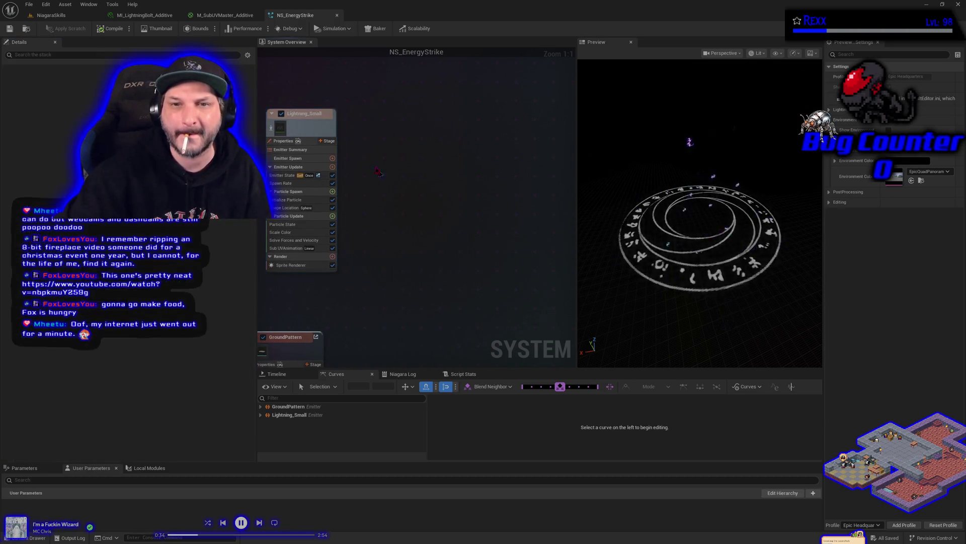
Duplicate the Lightning_Small emitter, rename the copy Lightning_Big, and save NS_EnergyStrike.
{"action": "left_click", "coordinate": [328, 128]}
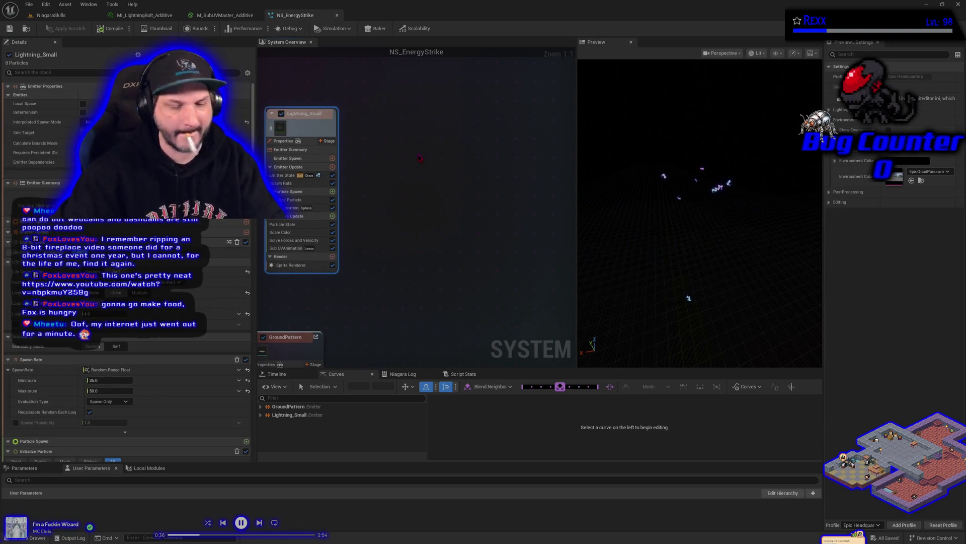
{"action": "key", "text": "ctrl+d"}
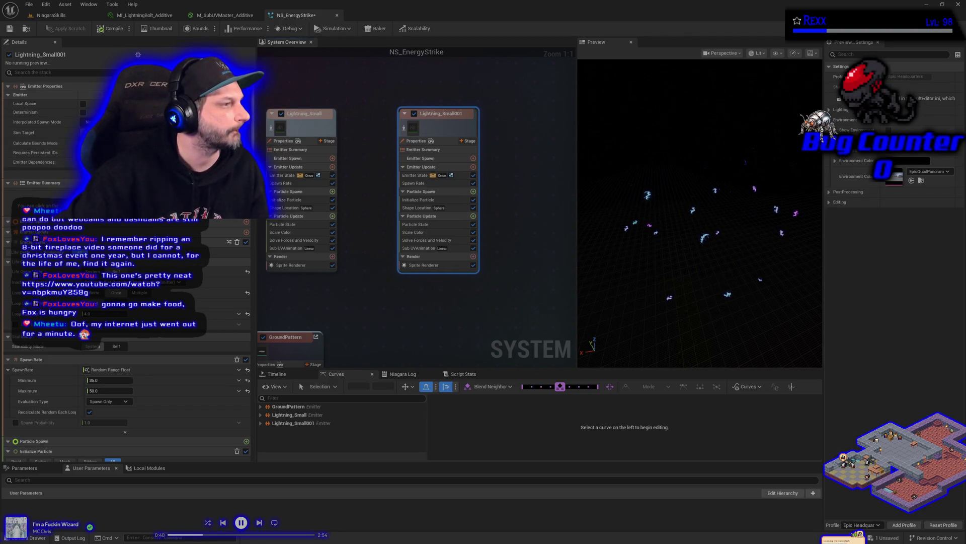
{"action": "double_click", "coordinate": [456, 113]}
{"action": "key", "text": "End"}
{"action": "key", "text": "BackSpace"}
{"action": "key", "text": "BackSpace"}
{"action": "key", "text": "BackSpace"}
{"action": "key", "text": "BackSpace"}
{"action": "key", "text": "BackSpace"}
{"action": "key", "text": "BackSpace"}
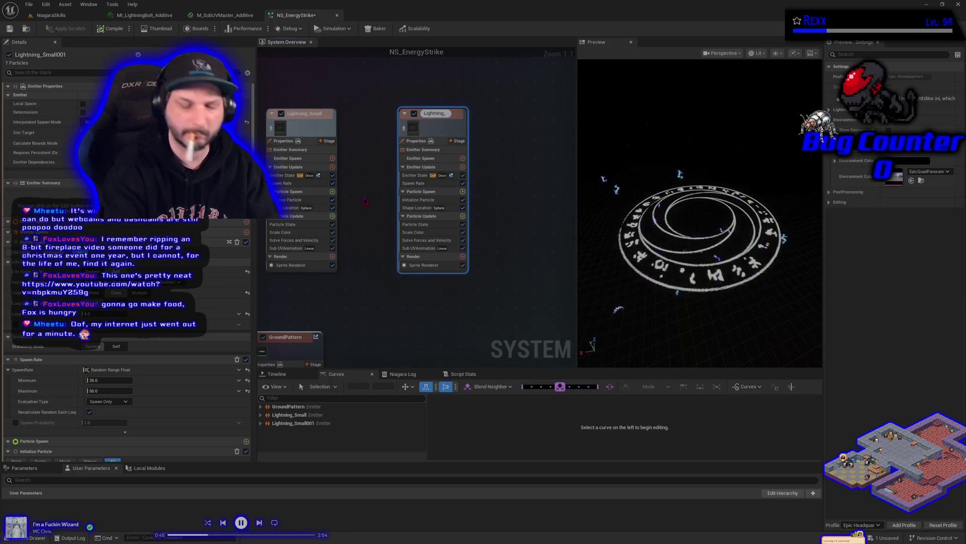
{"action": "type", "text": "Blg"}
{"action": "key", "text": "Return"}
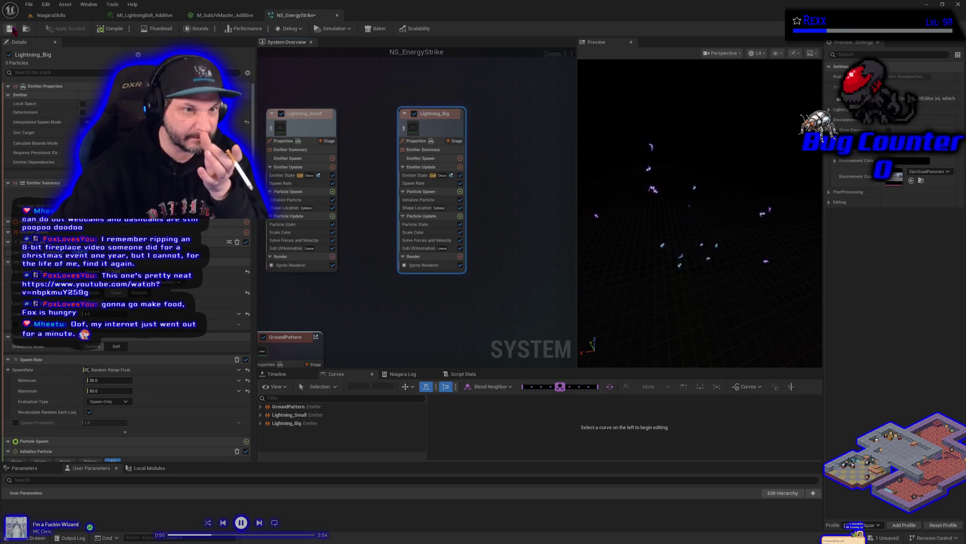
{"action": "key", "text": "ctrl+s"}
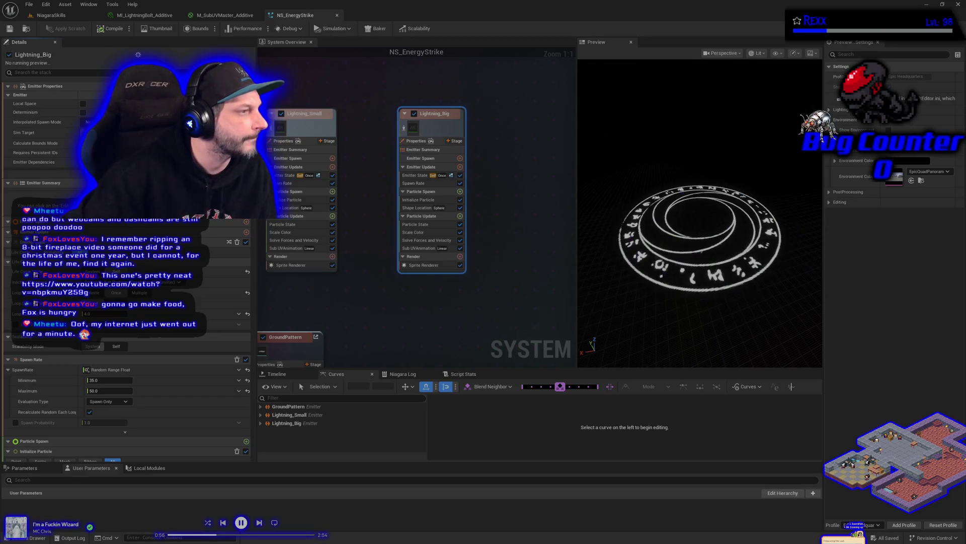
Set Lightning_Big's minimum spawn rate to 2, with a single lifetime and Direct colour mode.
{"action": "left_click", "coordinate": [418, 184]}
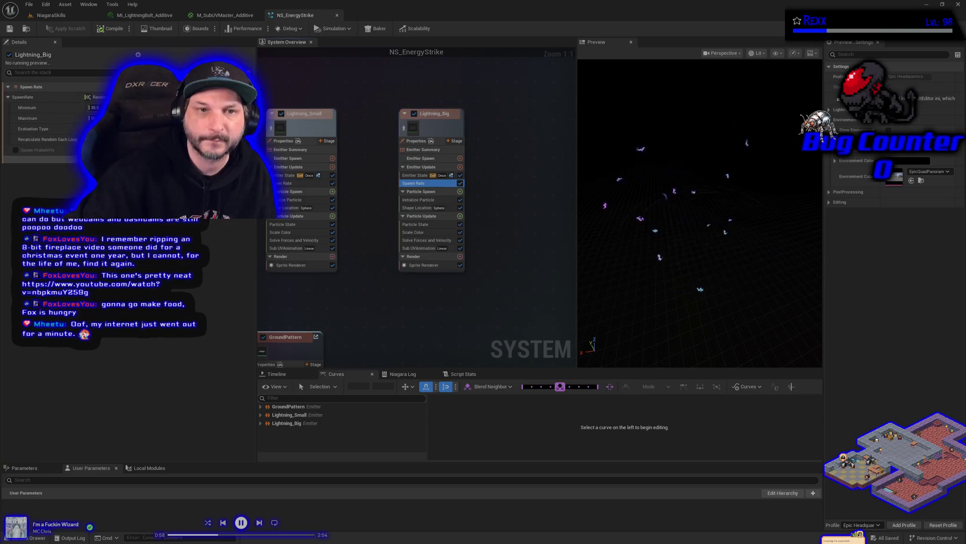
{"action": "type", "text": "2"}
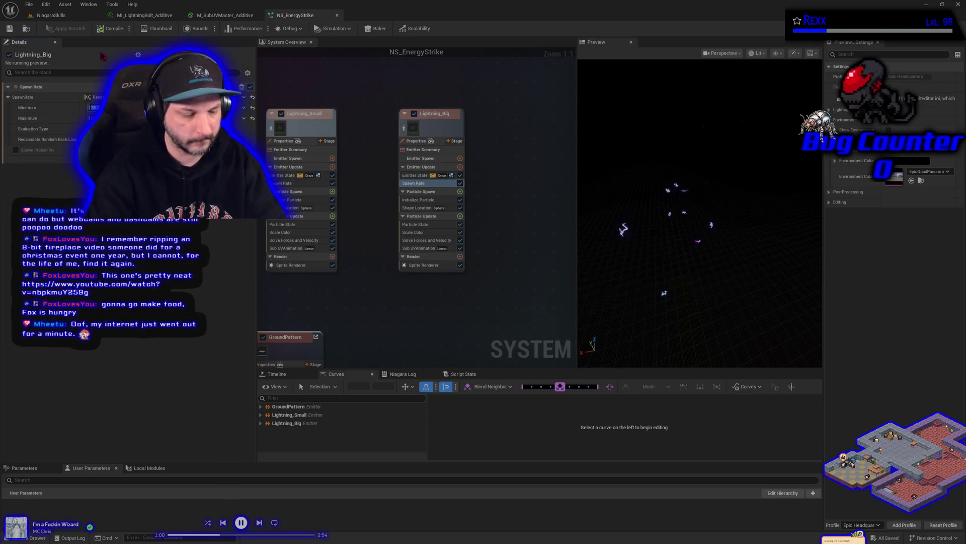
{"action": "key", "text": "Return"}
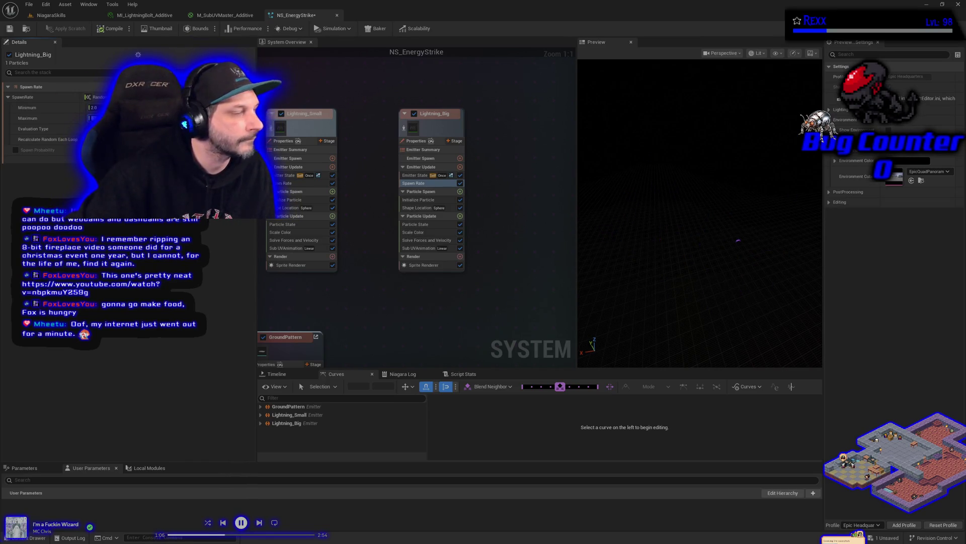
{"action": "left_click", "coordinate": [417, 201]}
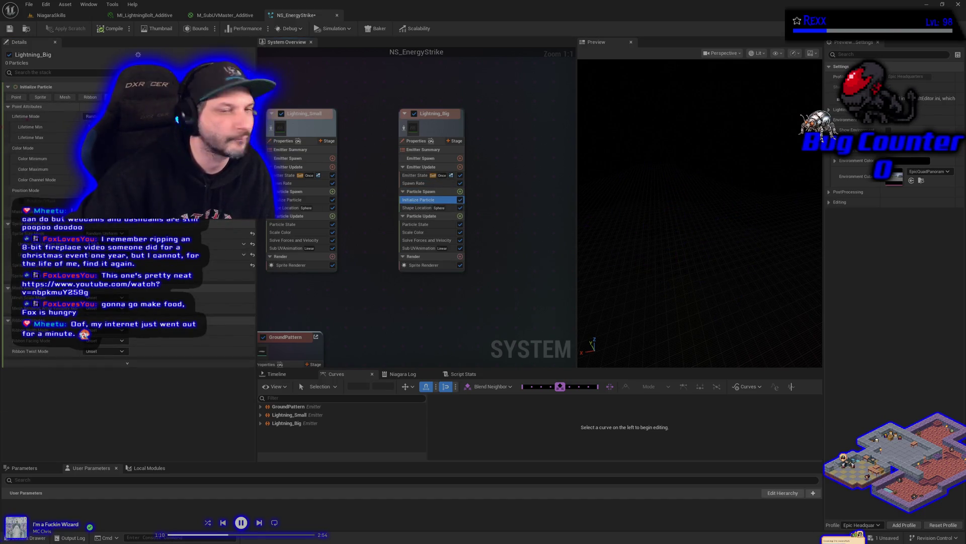
{"action": "left_click", "coordinate": [101, 126]}
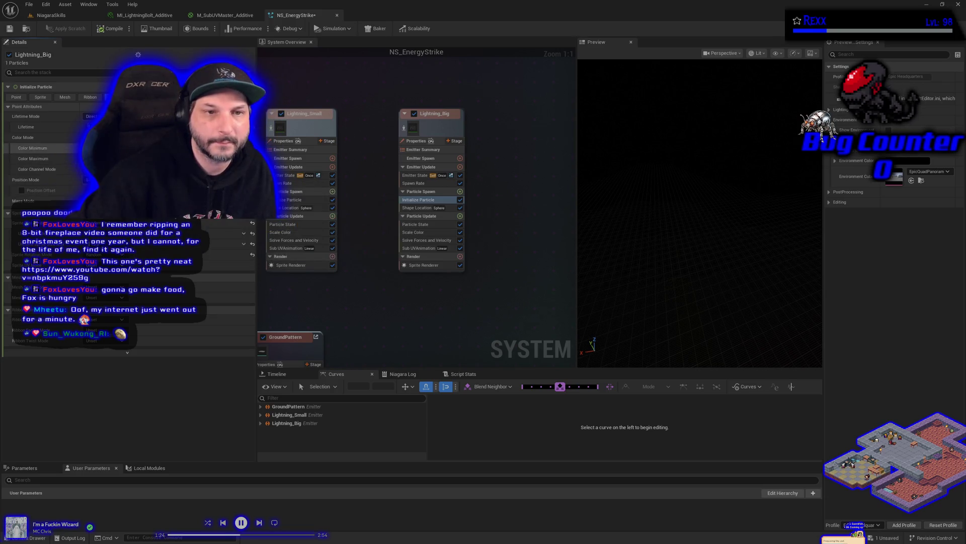
{"action": "left_click", "coordinate": [101, 136]}
{"action": "left_click", "coordinate": [101, 156]}
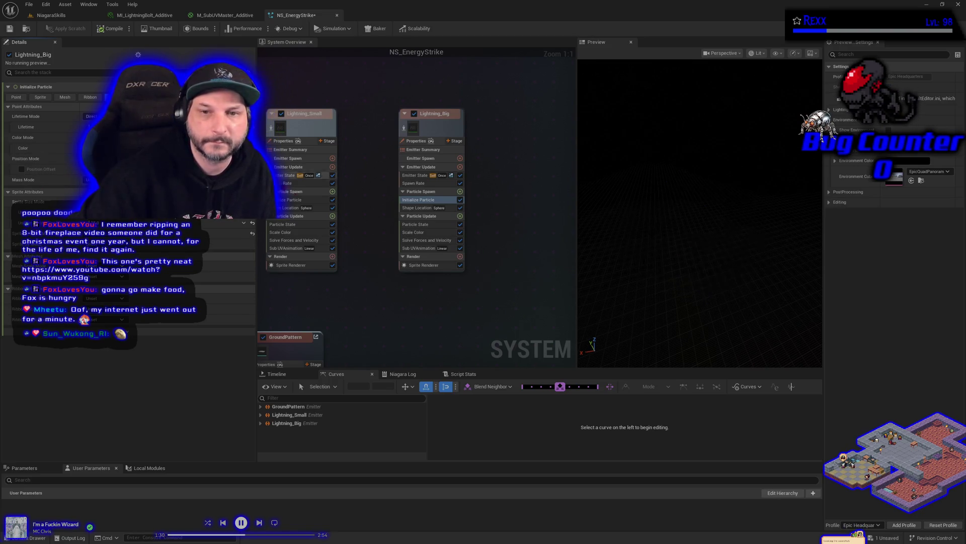
Copy Lightning_Small's colour into Lightning_Big's Initialize Particle, then save NS_EnergyStrike.
{"action": "left_click", "coordinate": [297, 200]}
{"action": "right_click", "coordinate": [53, 159]}
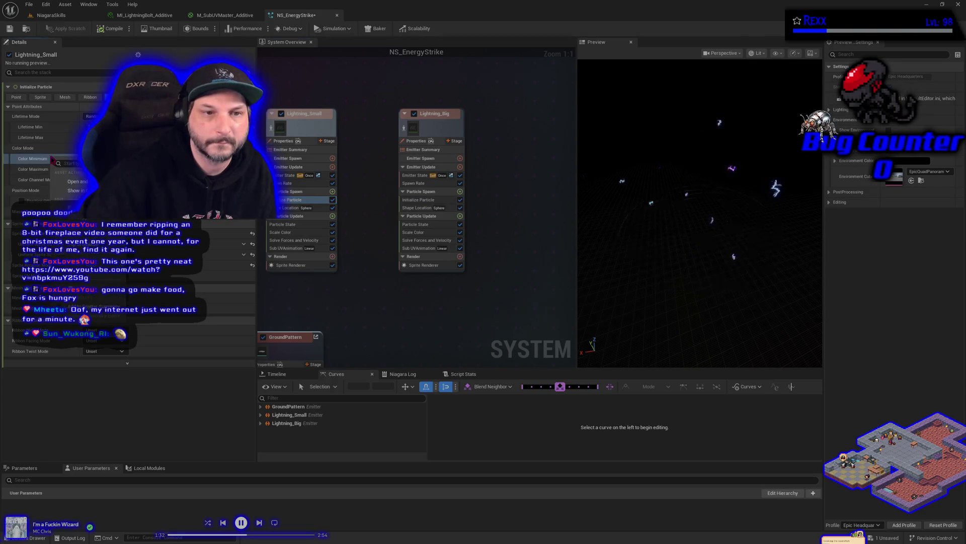
{"action": "key", "text": "Escape"}
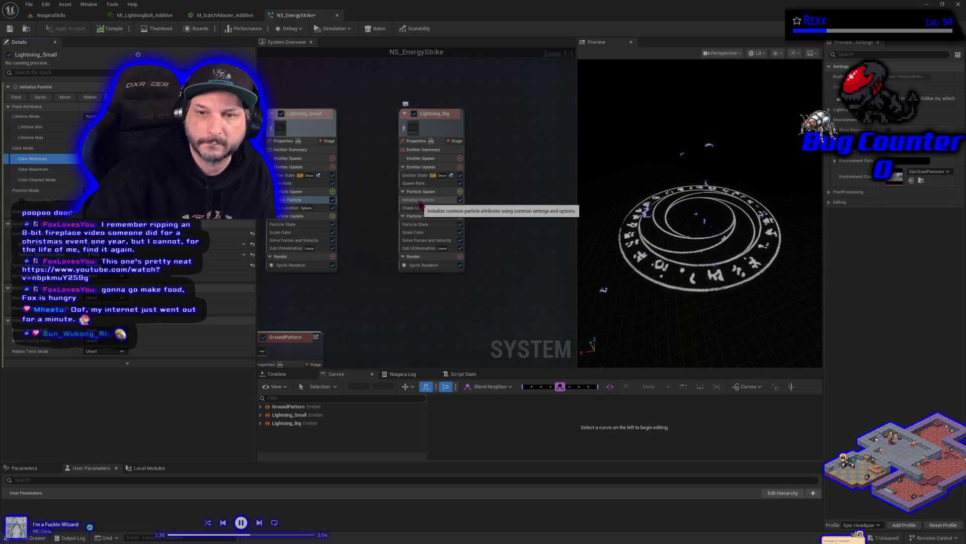
{"action": "left_click", "coordinate": [420, 200]}
{"action": "right_click", "coordinate": [63, 150]}
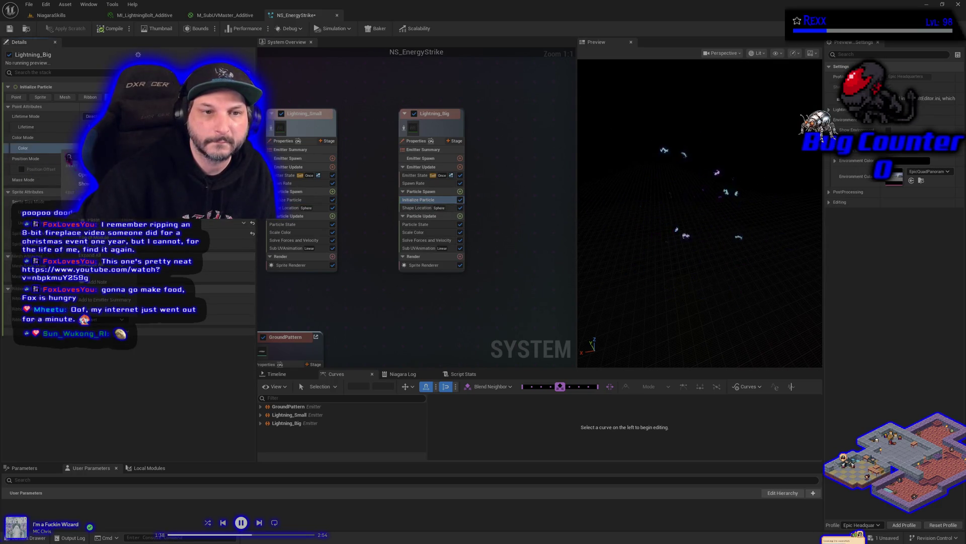
{"action": "key", "text": "Escape"}
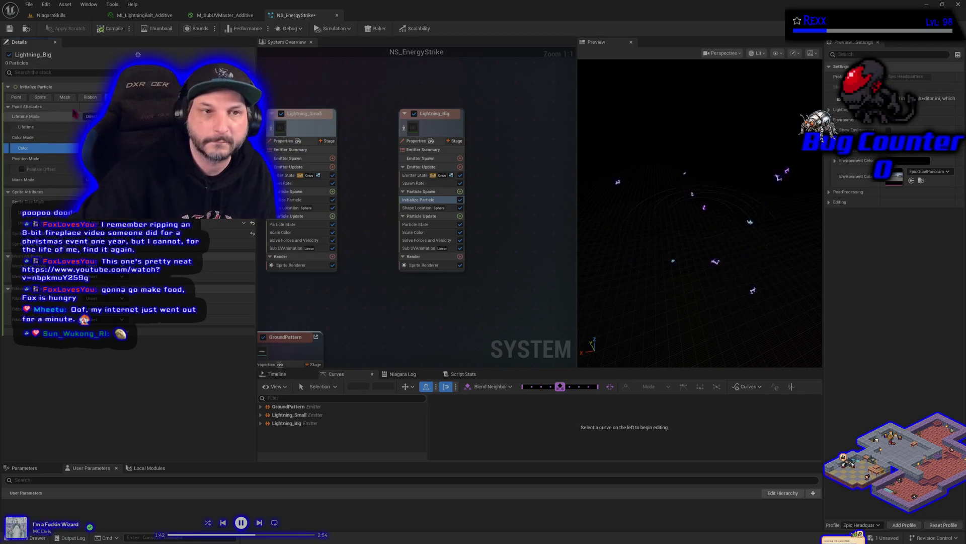
{"action": "left_click", "coordinate": [10, 30]}
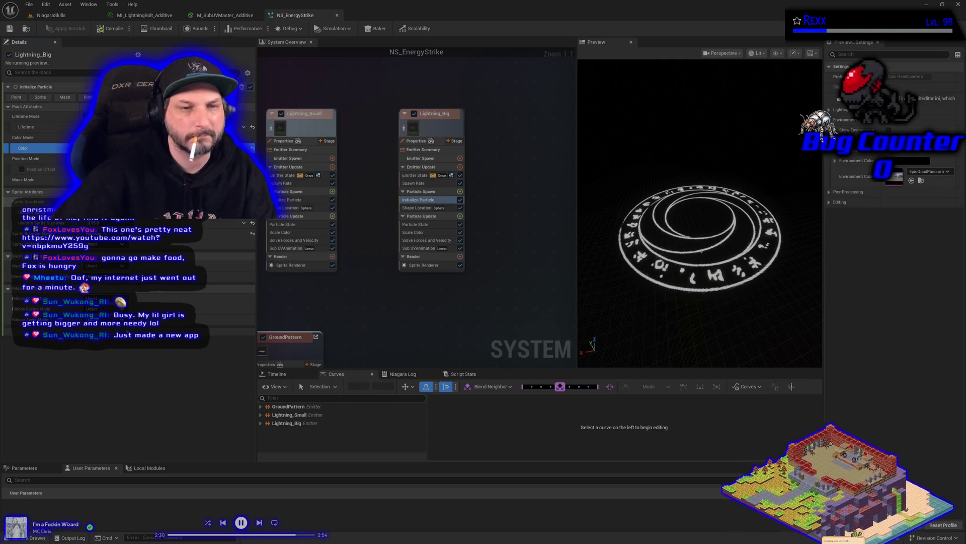
Adjust Lightning_Big's Initialize Particle setting, save, then pick a new Sprite Rotation Mode.
{"action": "left_click", "coordinate": [100, 222]}
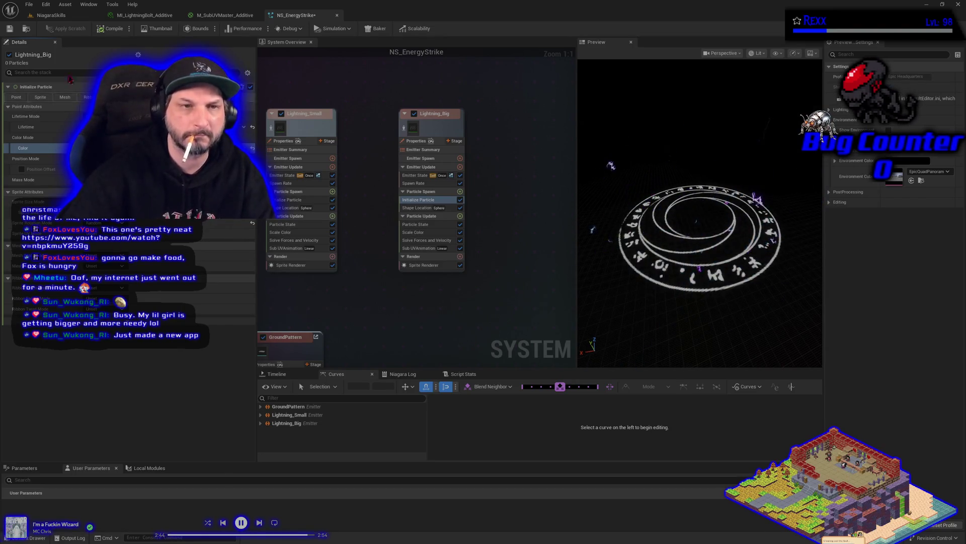
{"action": "key", "text": "ctrl+s"}
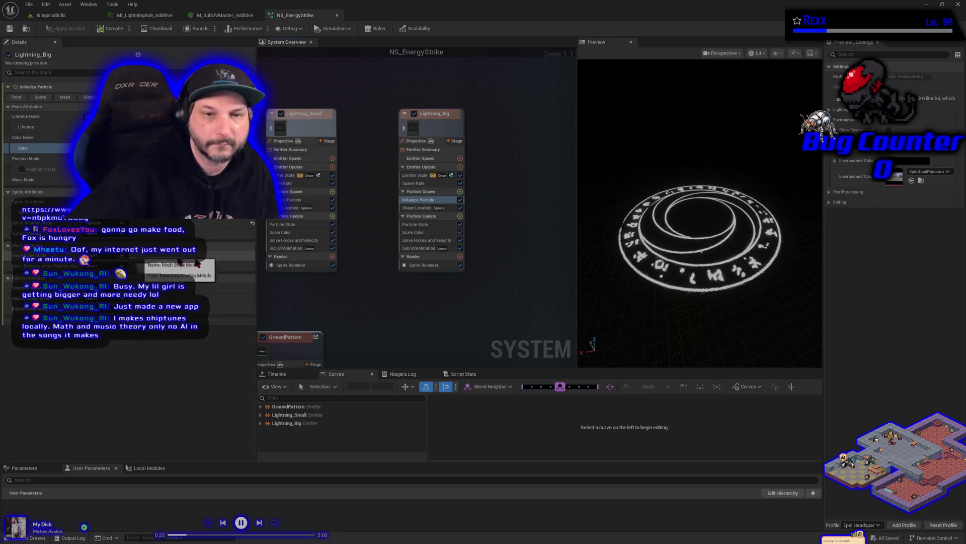
{"action": "left_click", "coordinate": [101, 222]}
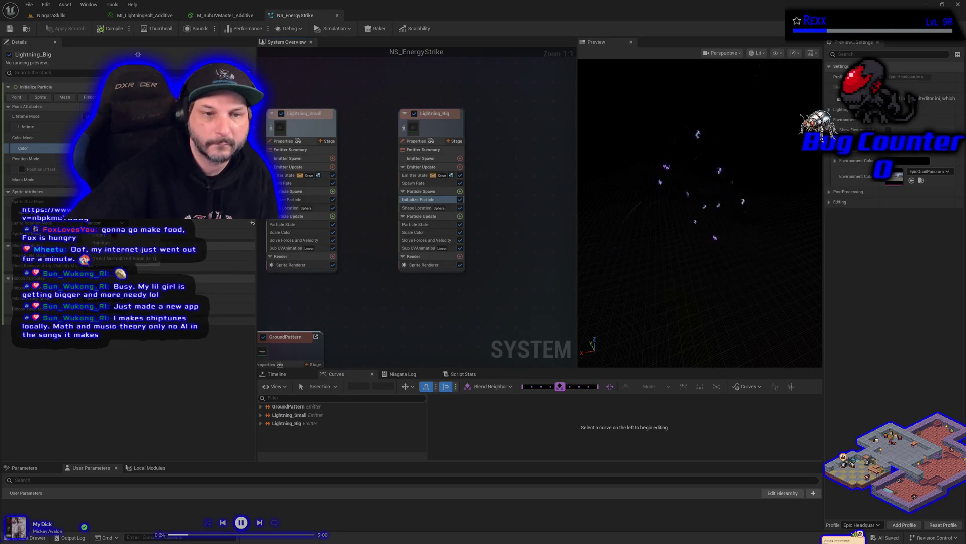
{"action": "left_click", "coordinate": [121, 258]}
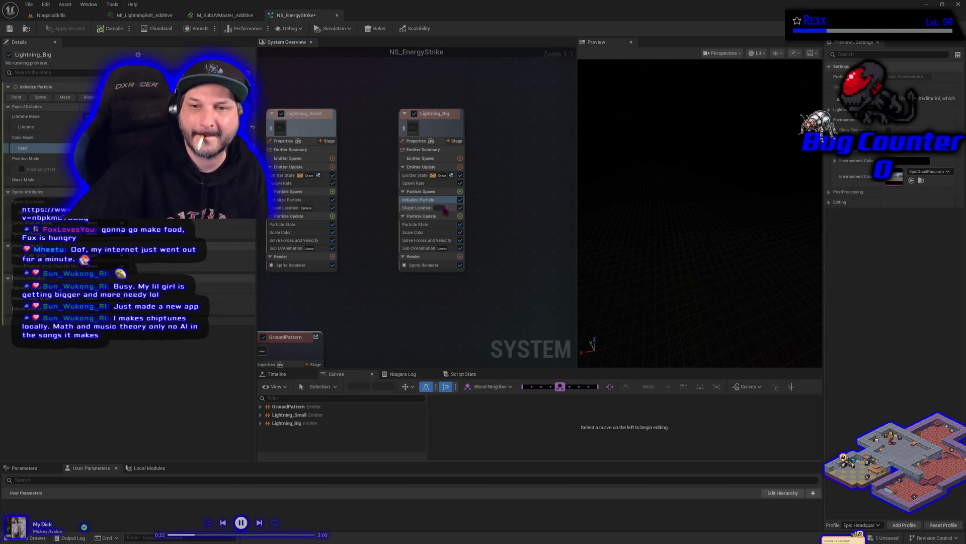
Change Lightning_Big's Shape Location primitive from Sphere to Box / Plane in Plane mode.
{"action": "left_click", "coordinate": [414, 209]}
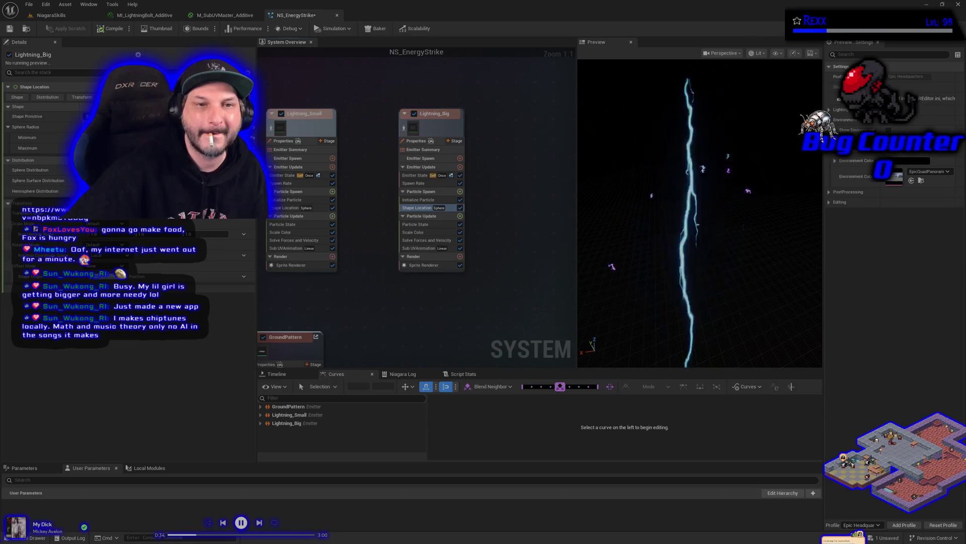
{"action": "left_click", "coordinate": [151, 126]}
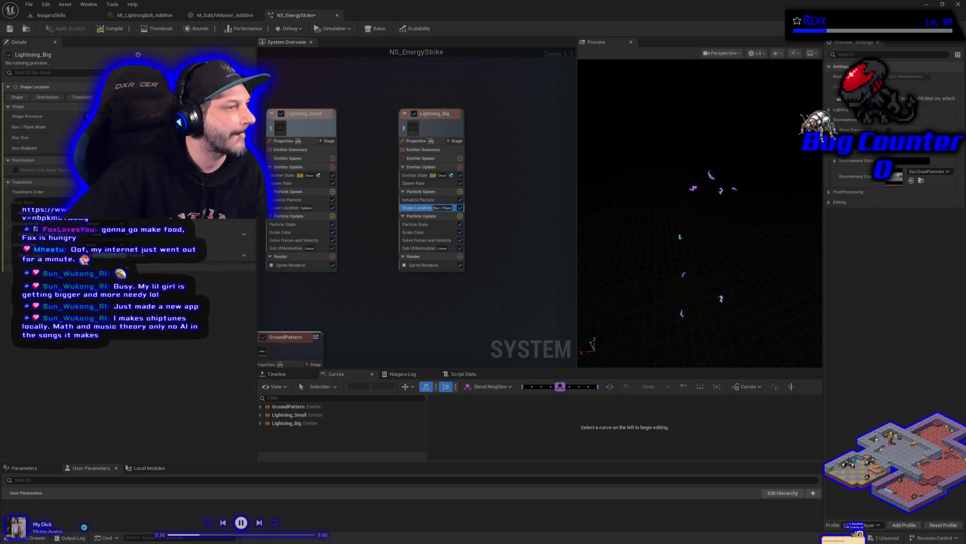
{"action": "left_click", "coordinate": [151, 127]}
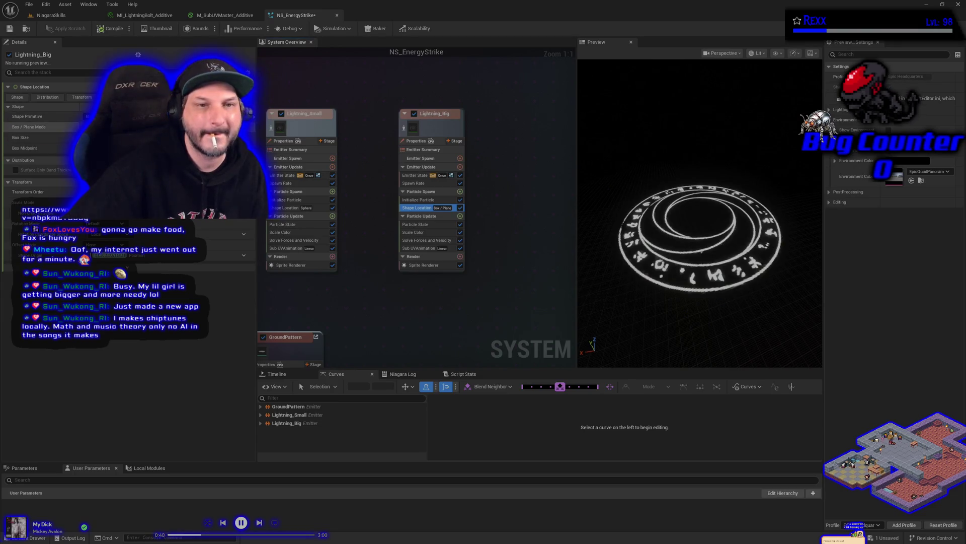
{"action": "left_click", "coordinate": [151, 146]}
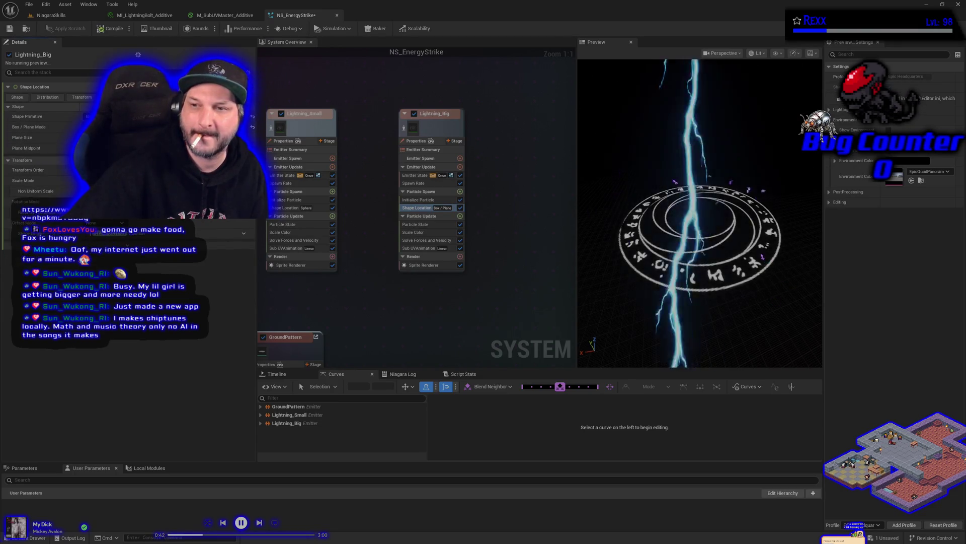
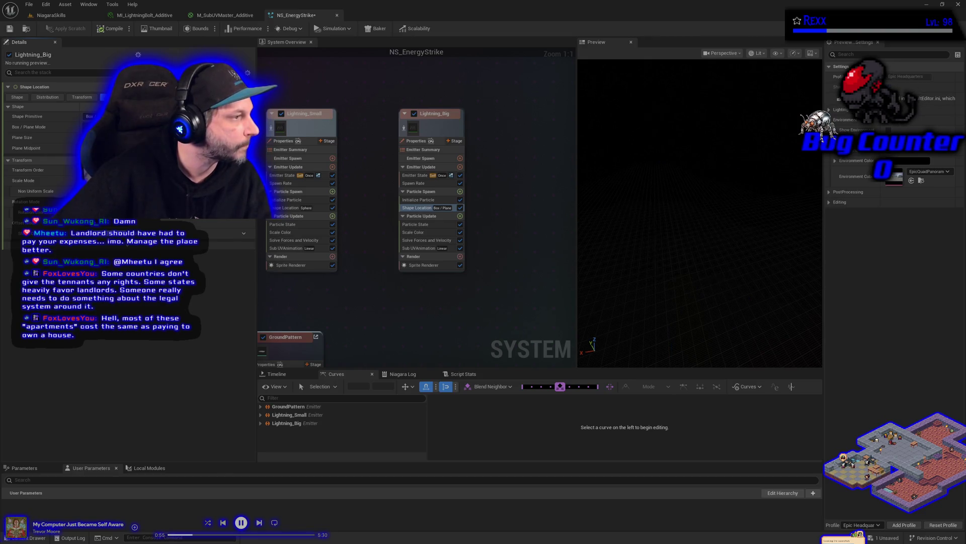
Play the energy strike effect on the NiagaraSkills stage through the VFX spawner.
{"action": "left_click", "coordinate": [75, 19]}
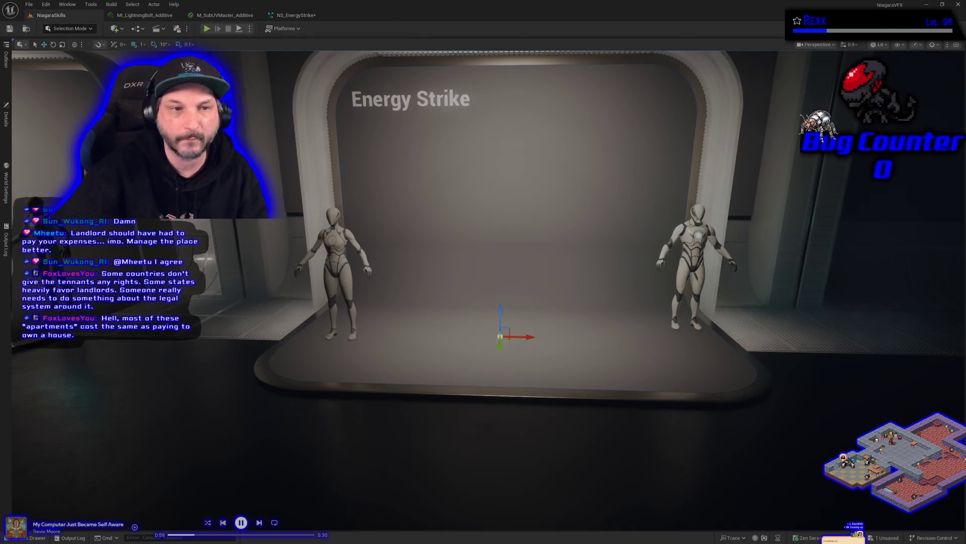
{"action": "left_click", "coordinate": [4, 132]}
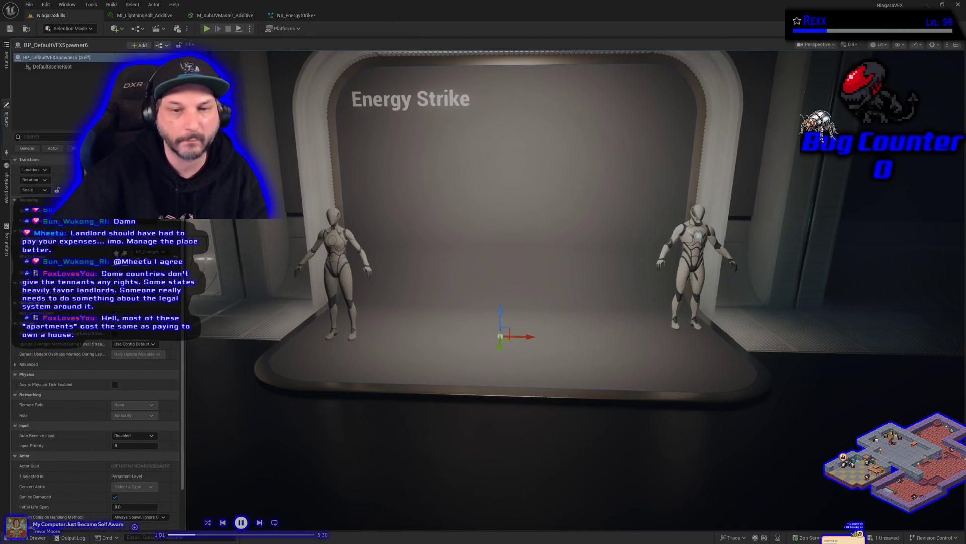
{"action": "left_click", "coordinate": [68, 249]}
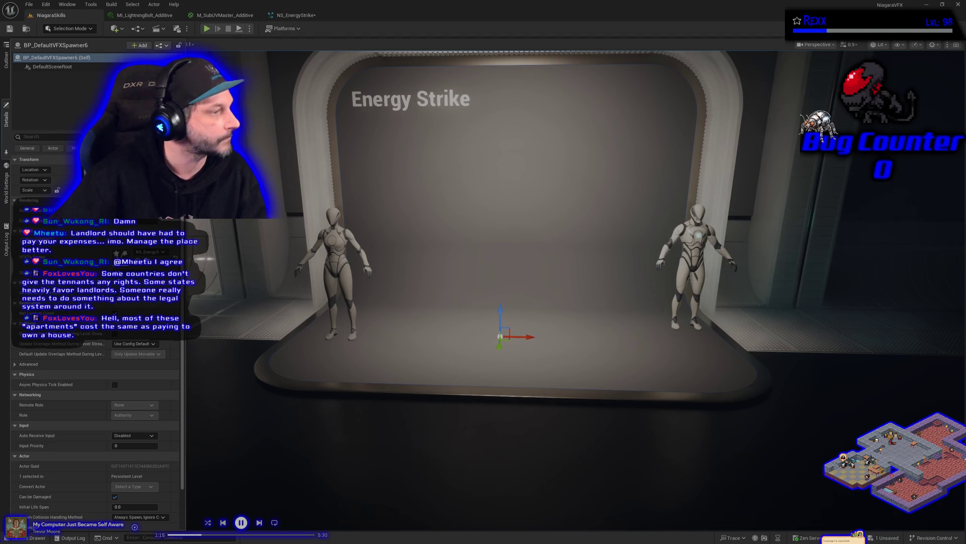
Review Lightning_Big's Sub UVAnimation inputs, save NS_EnergyStrike, and return to the NiagaraSkills level.
{"action": "left_click", "coordinate": [296, 16]}
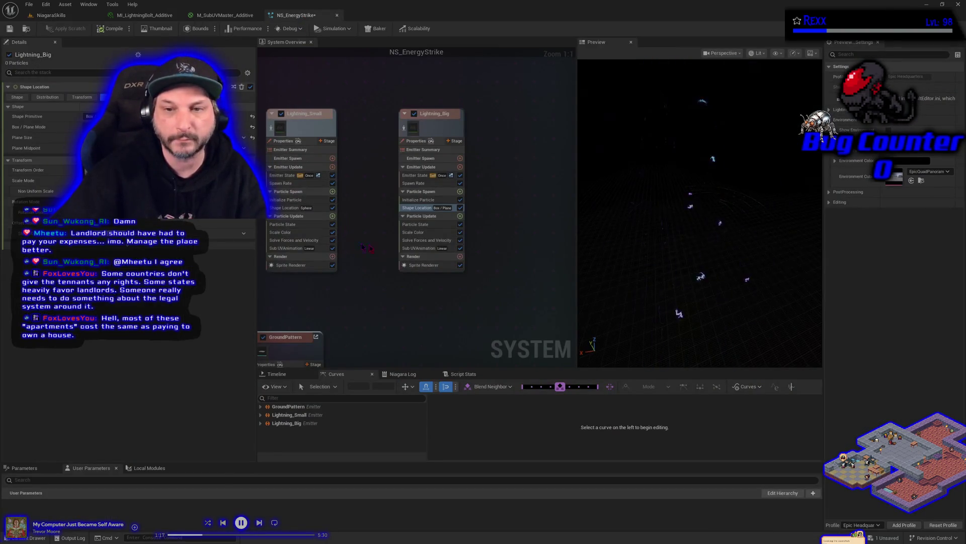
{"action": "left_click", "coordinate": [423, 248]}
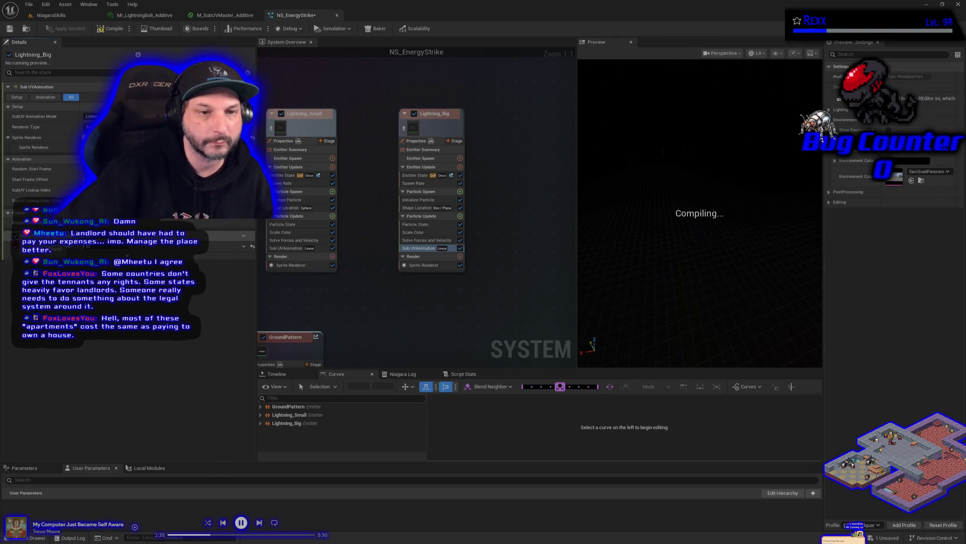
{"action": "left_click", "coordinate": [244, 235]}
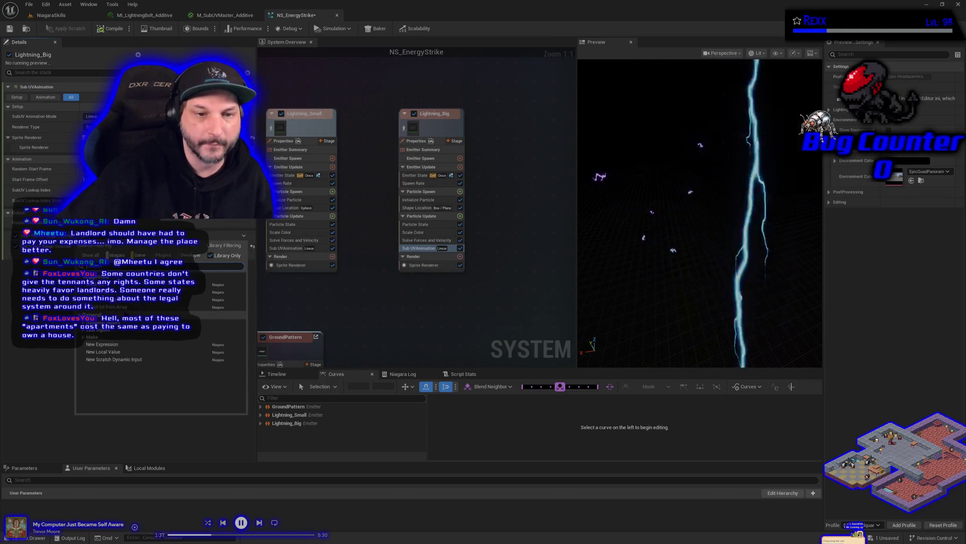
{"action": "key", "text": "Escape"}
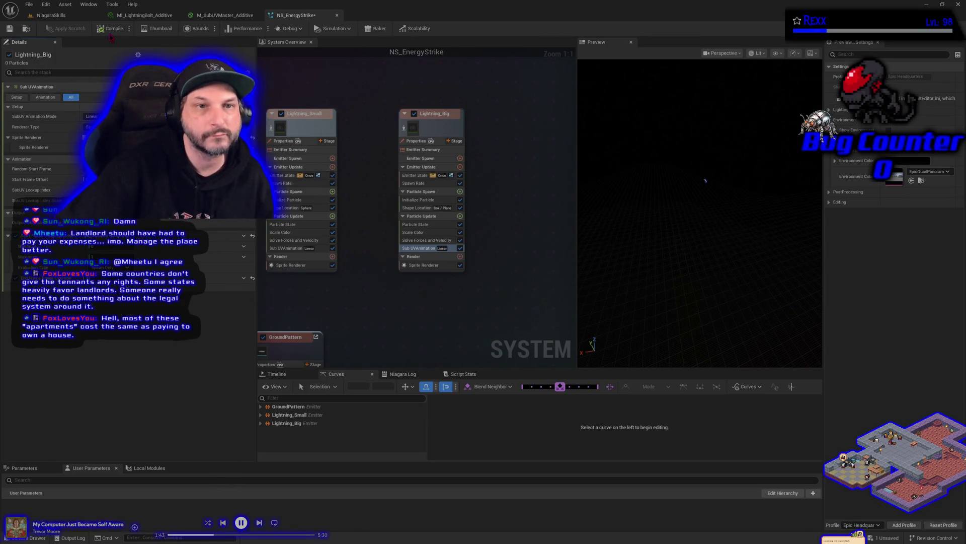
{"action": "left_click", "coordinate": [9, 28]}
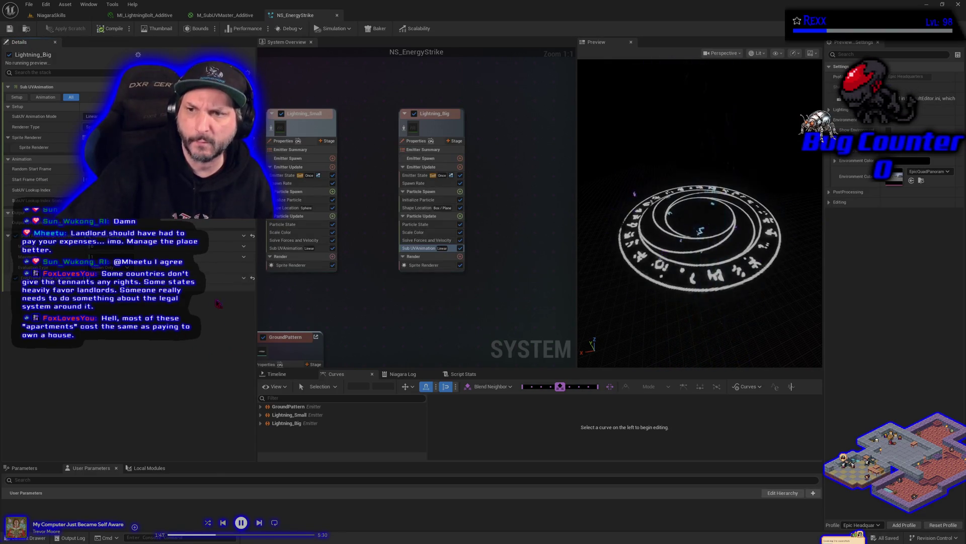
{"action": "left_click", "coordinate": [54, 15]}
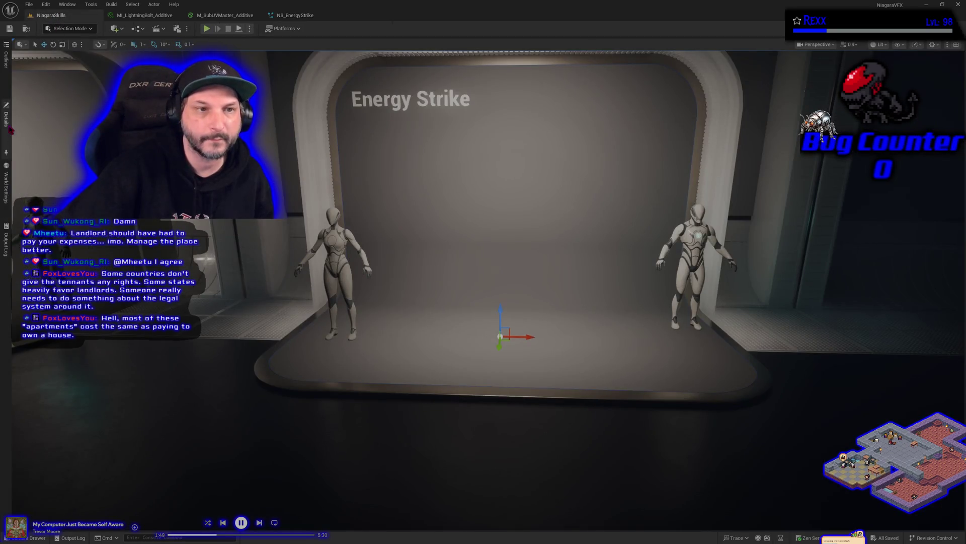
{"action": "left_click", "coordinate": [6, 117]}
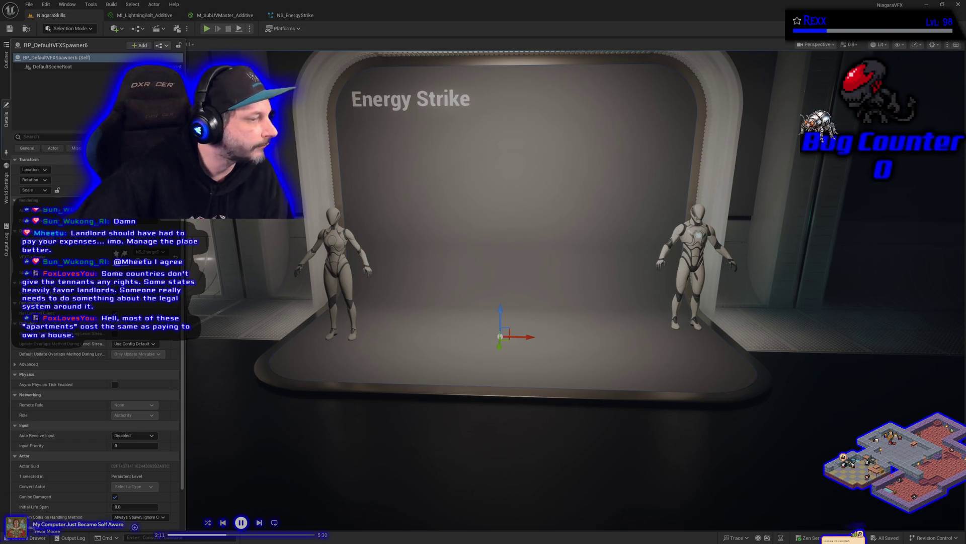
{"action": "left_click", "coordinate": [296, 16]}
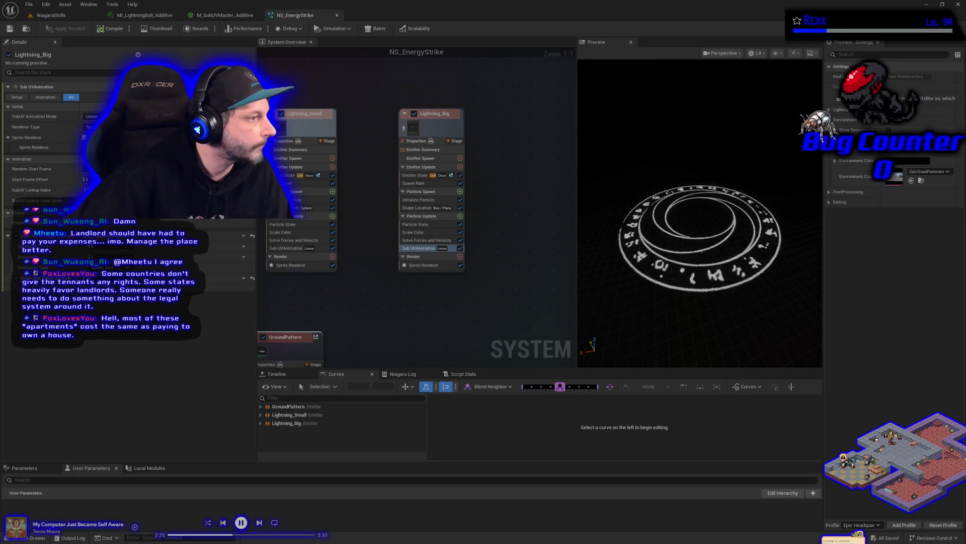
Search 'sprite facing' in Lightning_Big's Particle Spawn module list and add Sprite Facing and Alignment.
{"action": "left_click", "coordinate": [415, 265]}
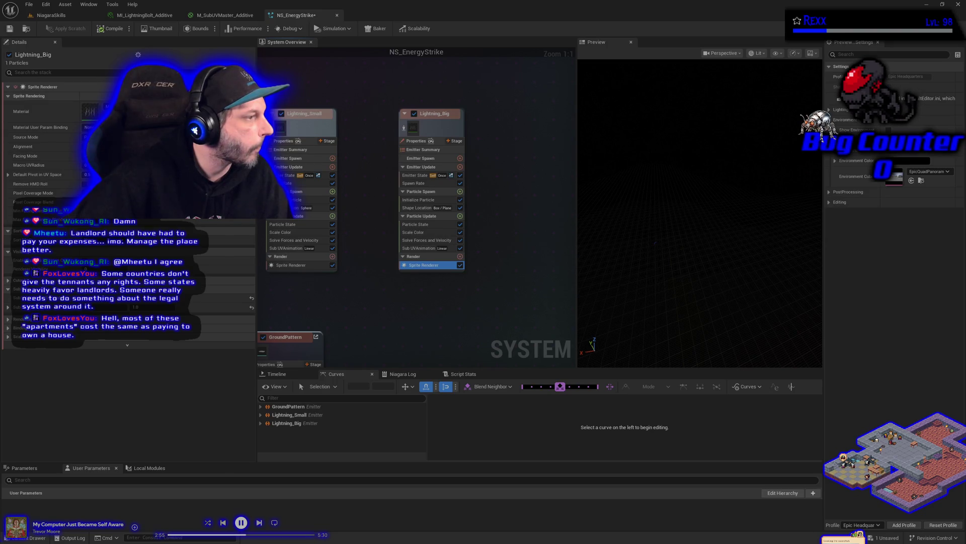
{"action": "left_click", "coordinate": [459, 191]}
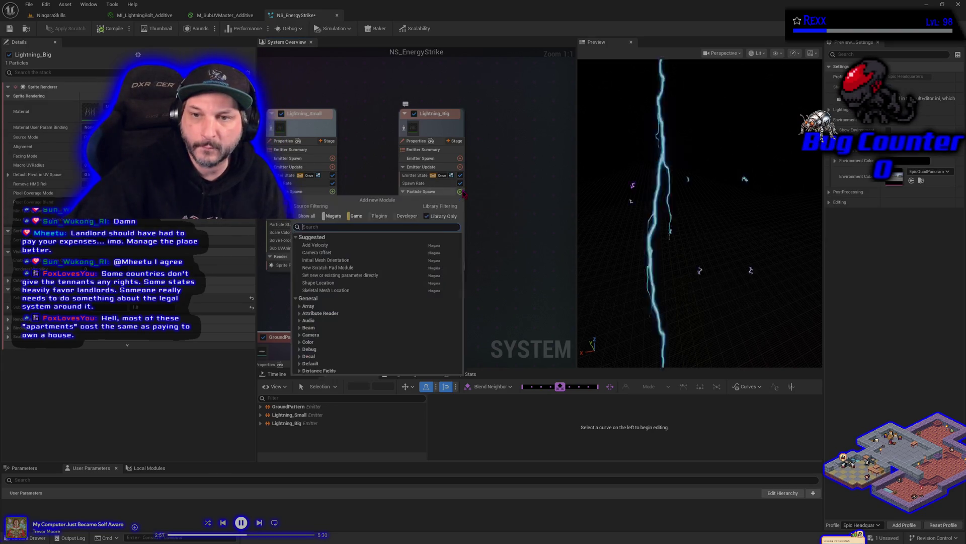
{"action": "type", "text": "ssp"}
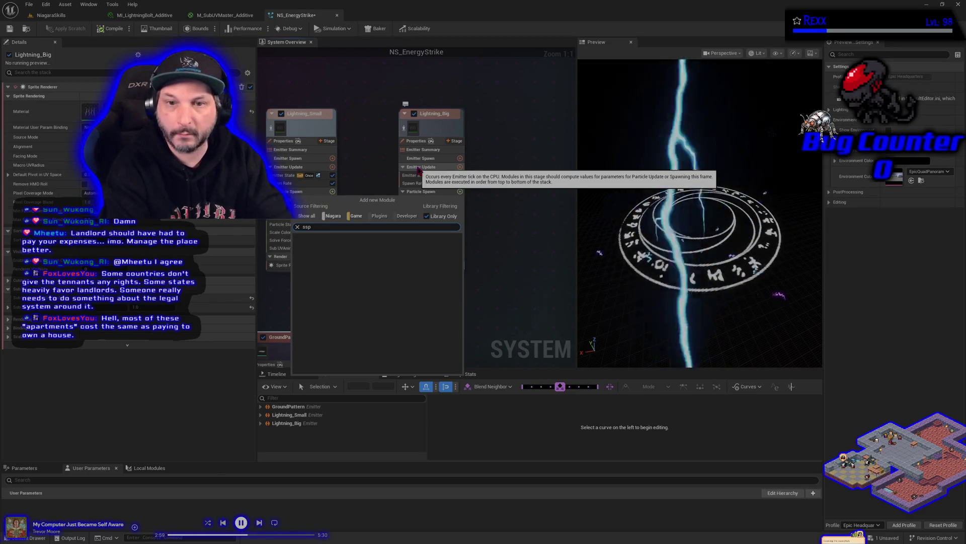
{"action": "key", "text": "BackSpace"}
{"action": "key", "text": "BackSpace"}
{"action": "type", "text": "sprite facing"}
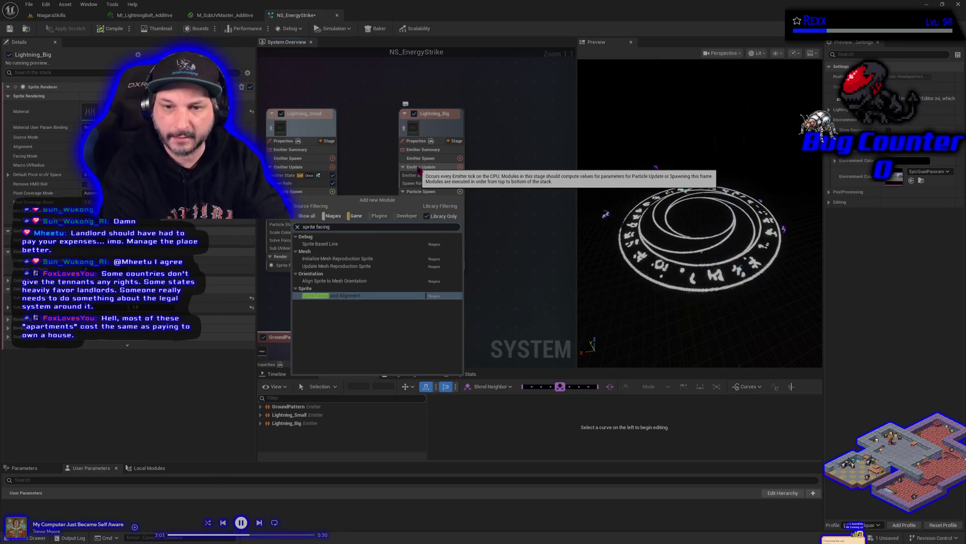
{"action": "key", "text": "Return"}
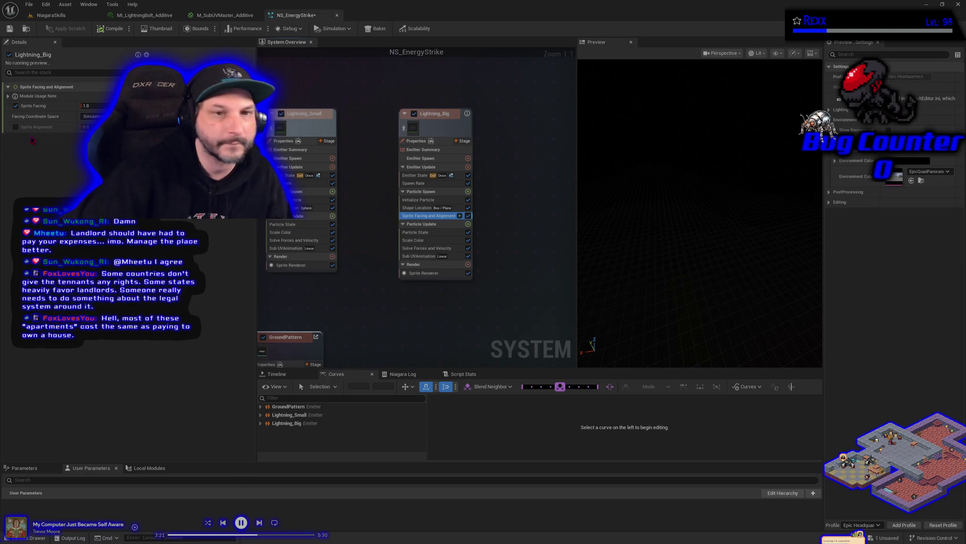
Enable Sprite Alignment on the lightning sprites and save NS_EnergyStrike.
{"action": "left_click", "coordinate": [16, 127]}
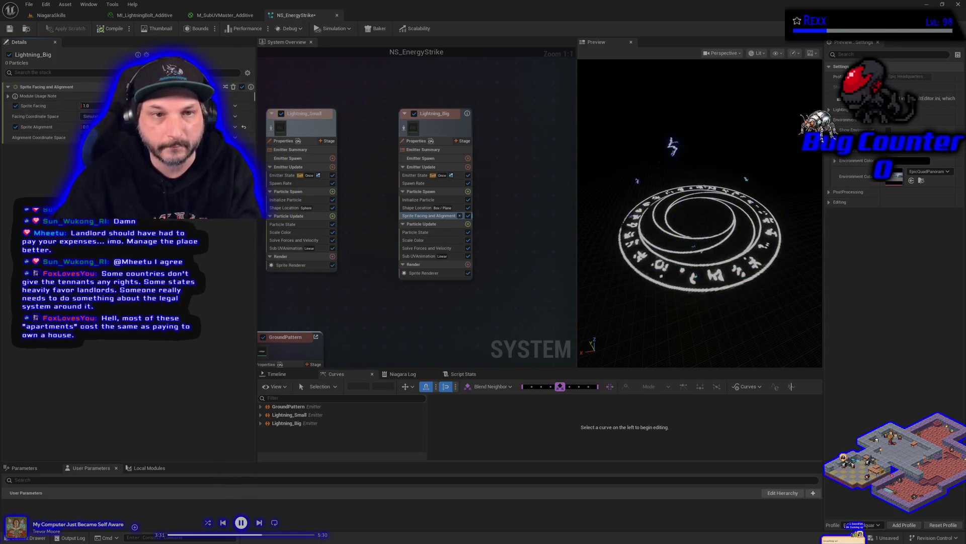
{"action": "key", "text": "ctrl+s"}
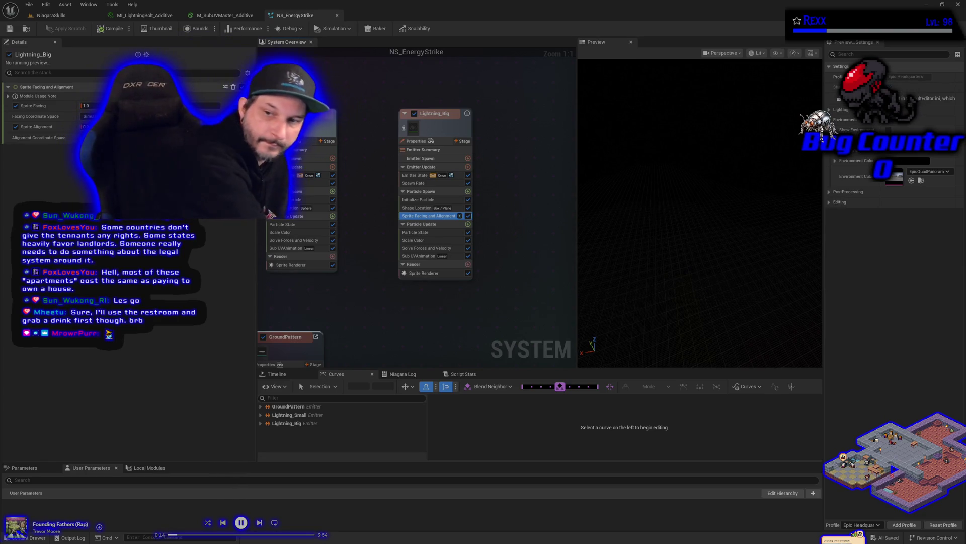
View BP_DefaultVFXSpawner6's properties in the NiagaraSkills level's Details panel.
{"action": "left_click", "coordinate": [50, 15]}
{"action": "left_click", "coordinate": [4, 125]}
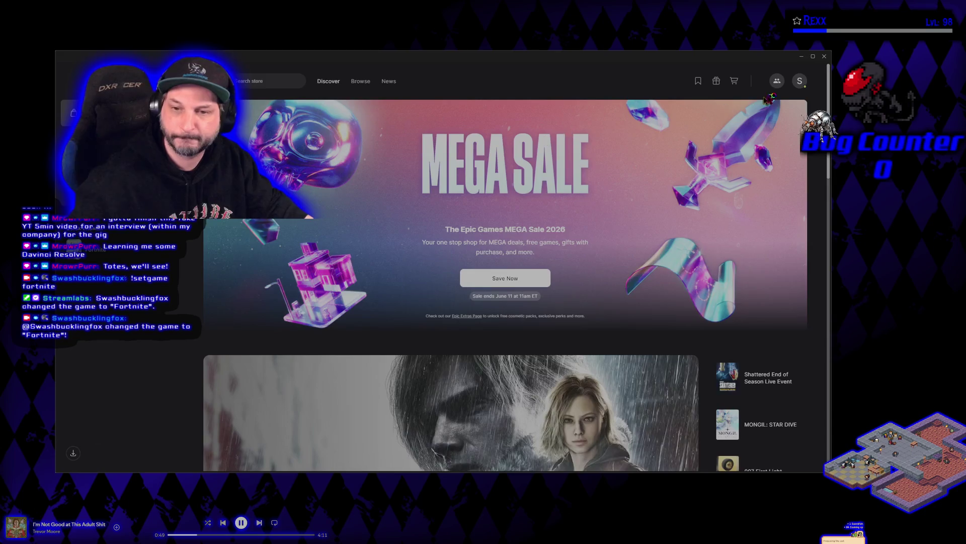
Close the Epic Games Store window.
{"action": "left_click", "coordinate": [802, 56]}
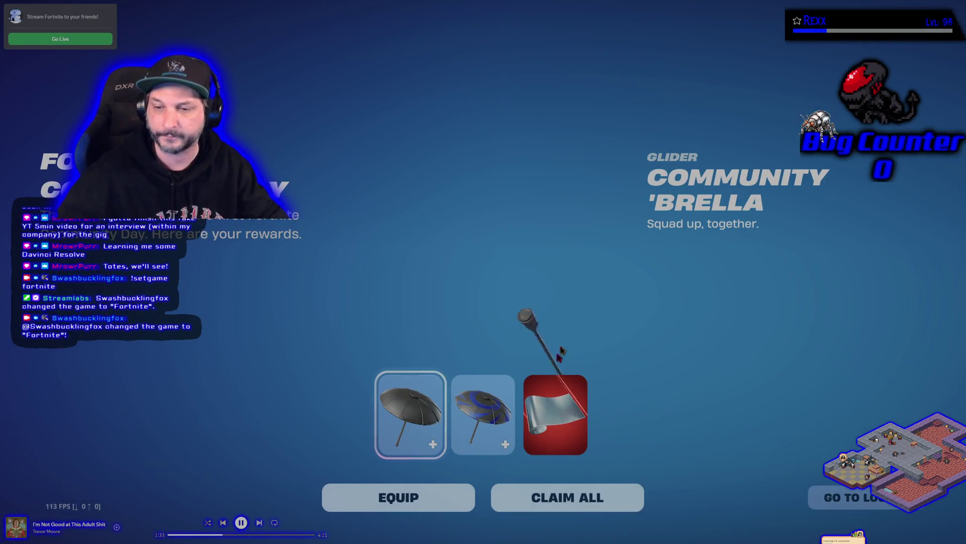
Preview the Prime glider and Reflector wrap, then claim all three community rewards.
{"action": "left_click", "coordinate": [483, 413]}
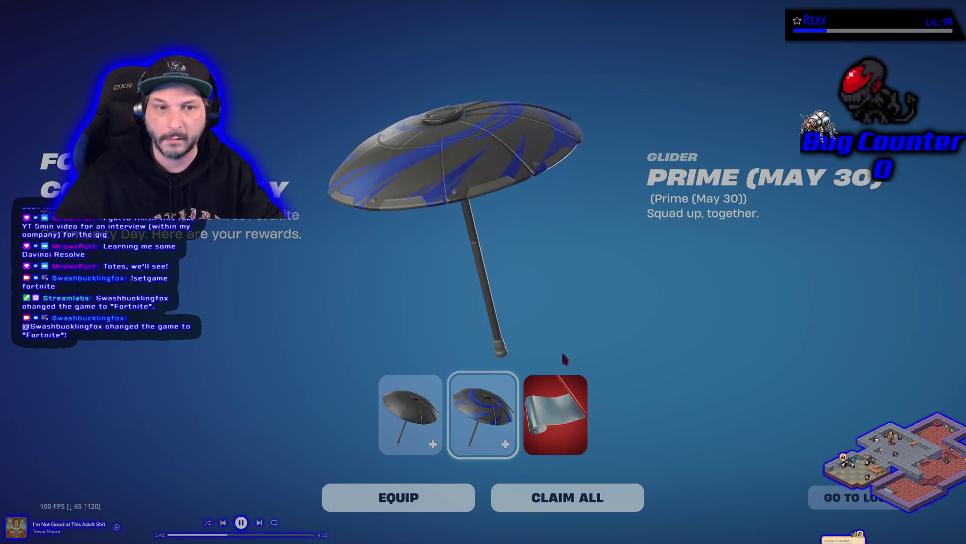
{"action": "left_click", "coordinate": [567, 427]}
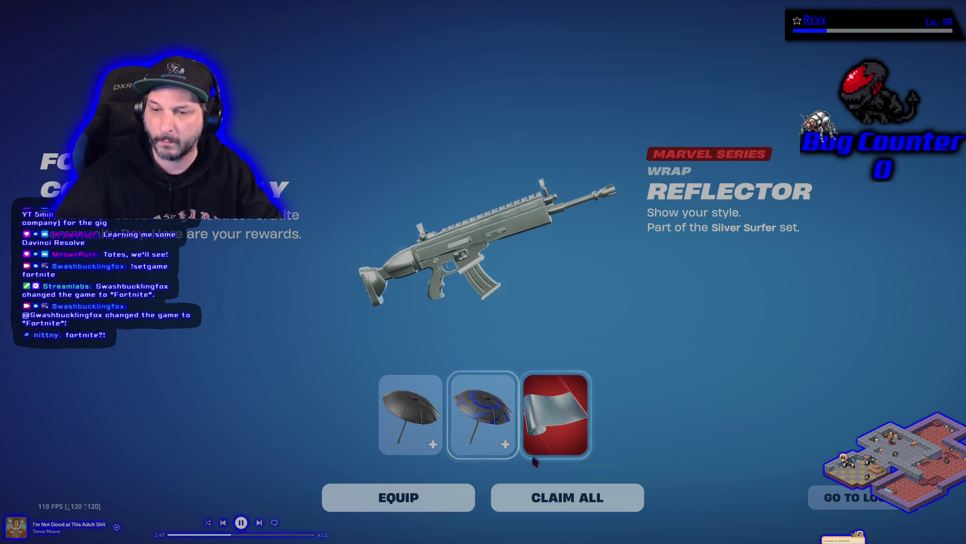
{"action": "left_click", "coordinate": [552, 498]}
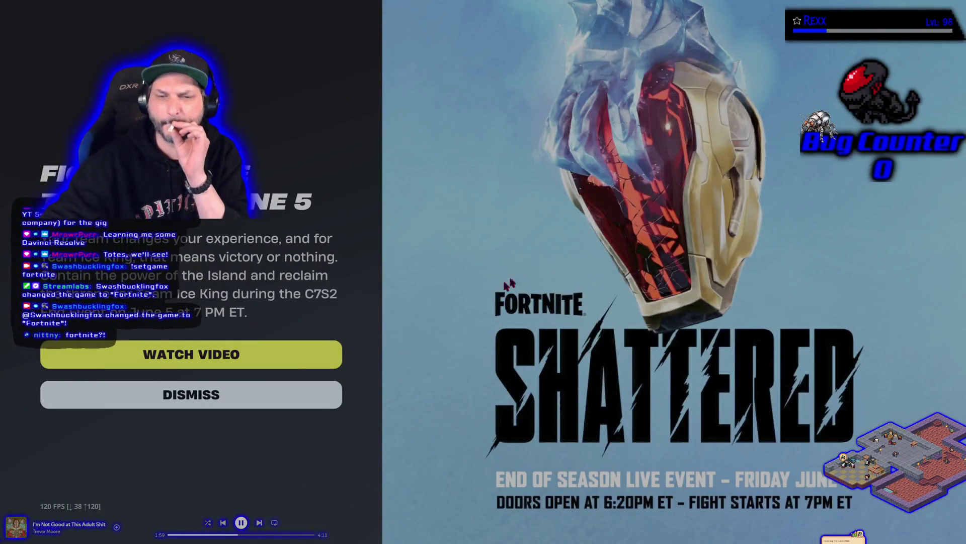
Dismiss the Shattered end-of-season live event announcement.
{"action": "left_click", "coordinate": [194, 394]}
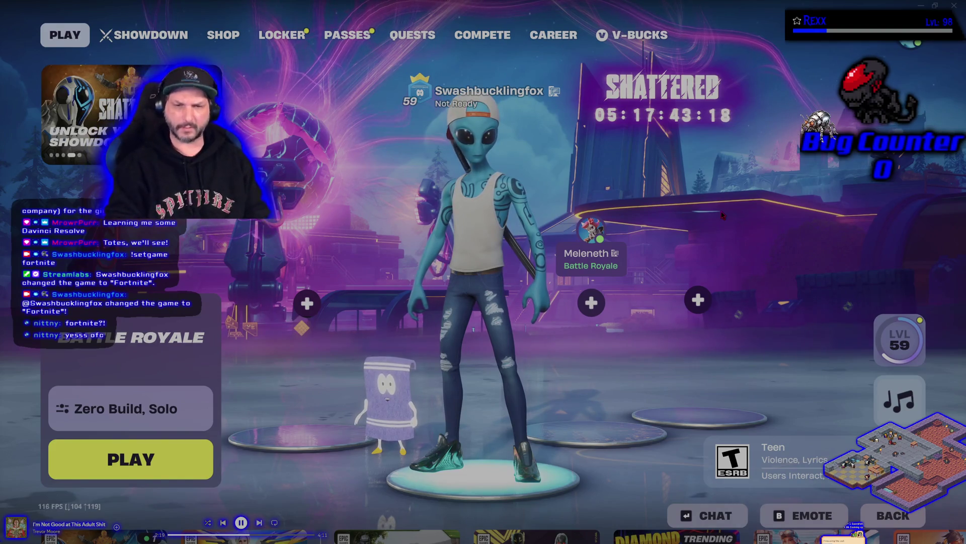
Browse the party and friends social list with keyboard navigation, then close it.
{"action": "key", "text": "Left"}
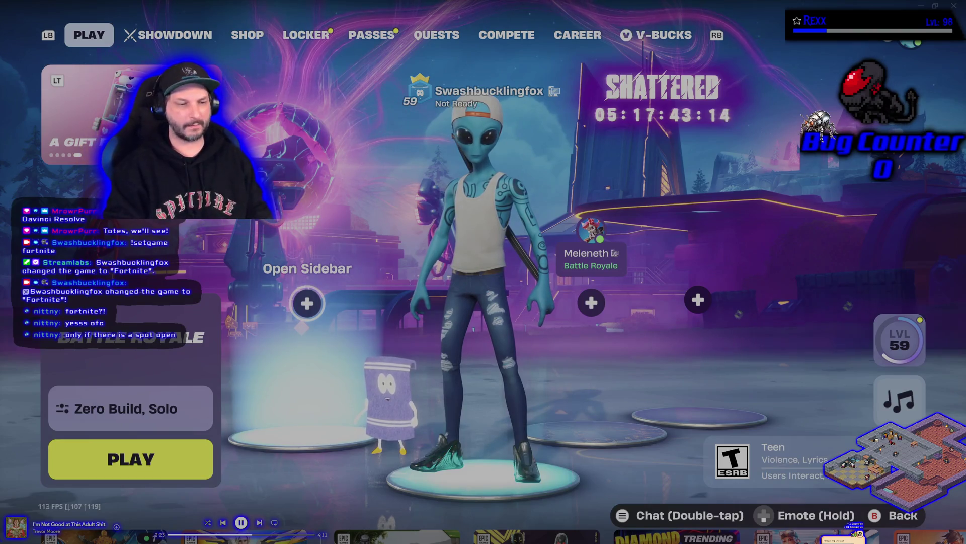
{"action": "key", "text": "Return"}
{"action": "key", "text": "Down"}
{"action": "key", "text": "Down"}
{"action": "key", "text": "Down"}
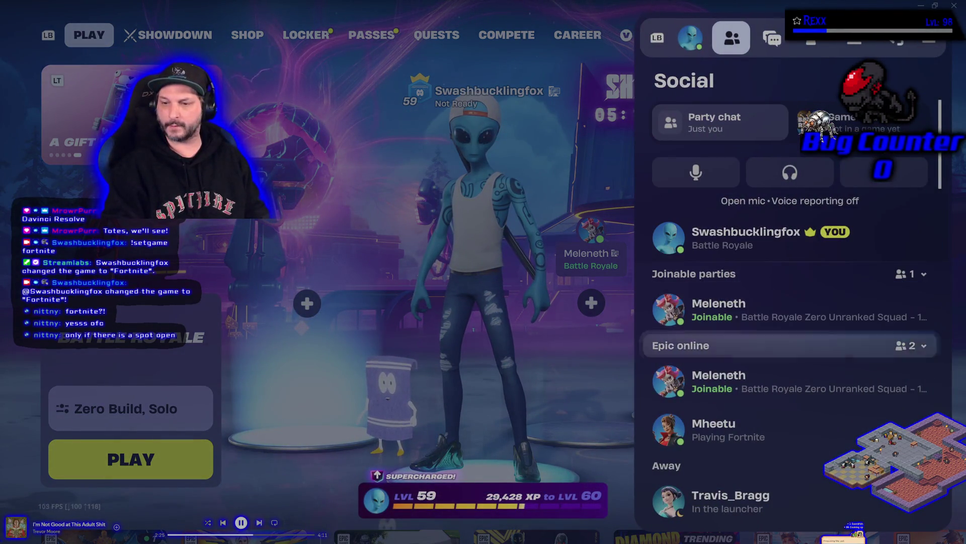
{"action": "key", "text": "Escape"}
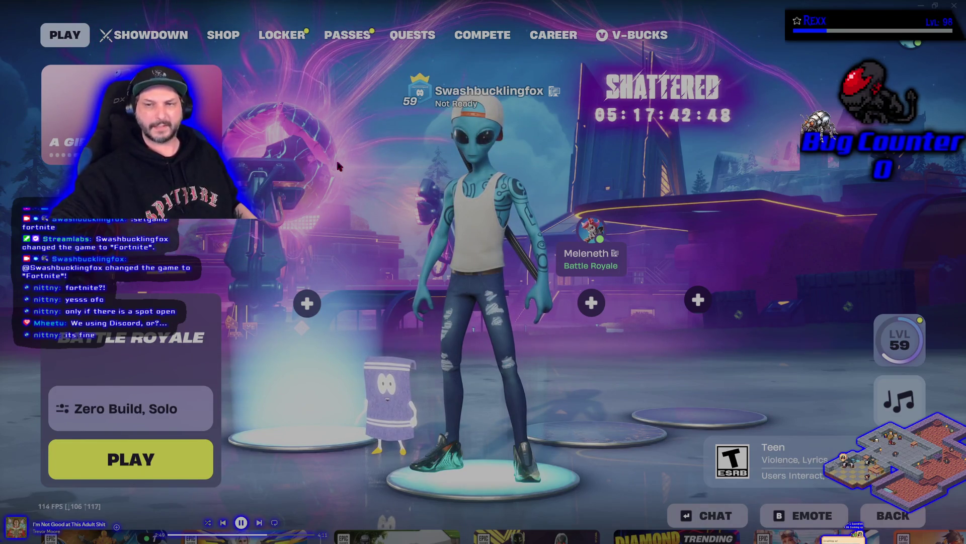
Invite the friend currently playing Fortnite to the party.
{"action": "left_click", "coordinate": [911, 40]}
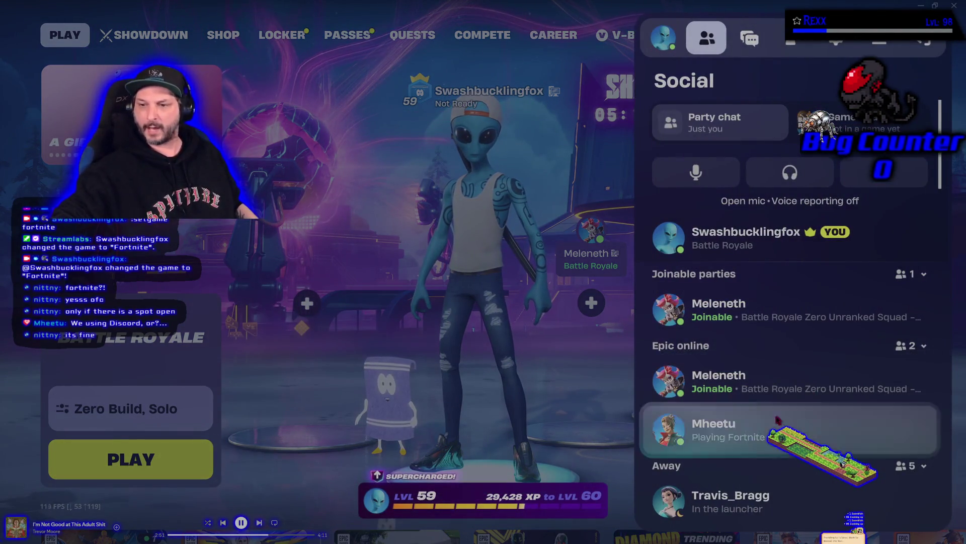
{"action": "left_click", "coordinate": [786, 428]}
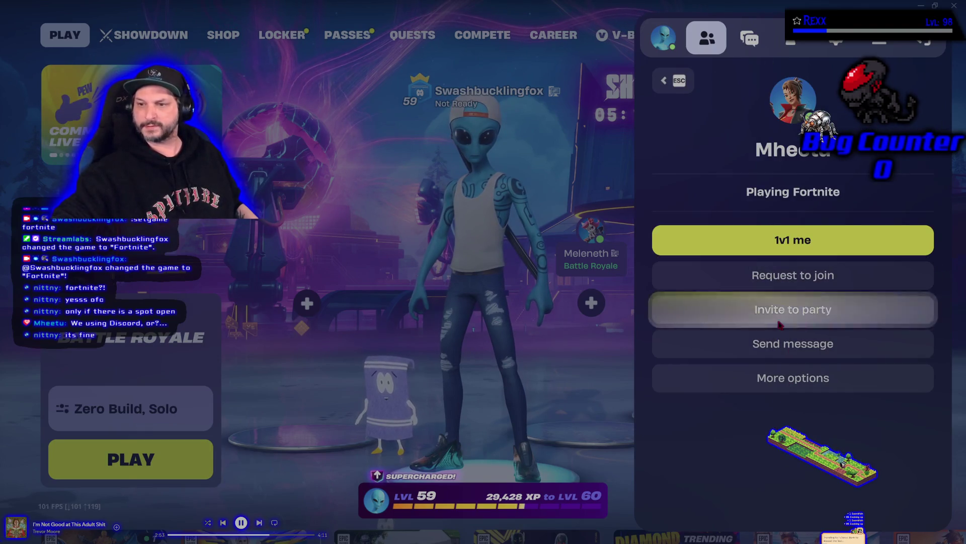
{"action": "left_click", "coordinate": [786, 309]}
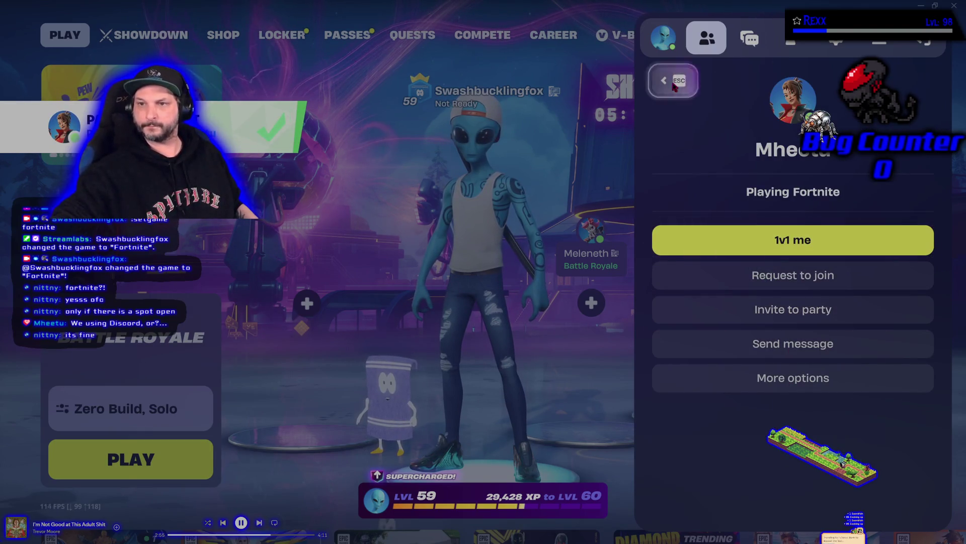
{"action": "key", "text": "Escape"}
Scroll through the friends list, check another friend's profile, then bring up the game settings.
{"action": "scroll", "coordinate": [742, 353], "scroll_direction": "down", "scroll_amount": 1}
{"action": "scroll", "coordinate": [742, 356], "scroll_direction": "down", "scroll_amount": 8}
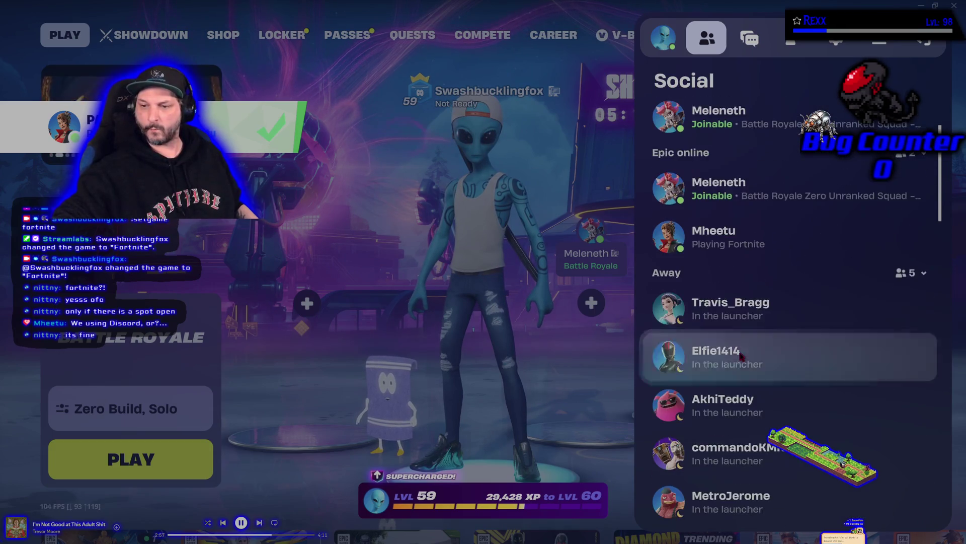
{"action": "scroll", "coordinate": [742, 355], "scroll_direction": "down", "scroll_amount": 6}
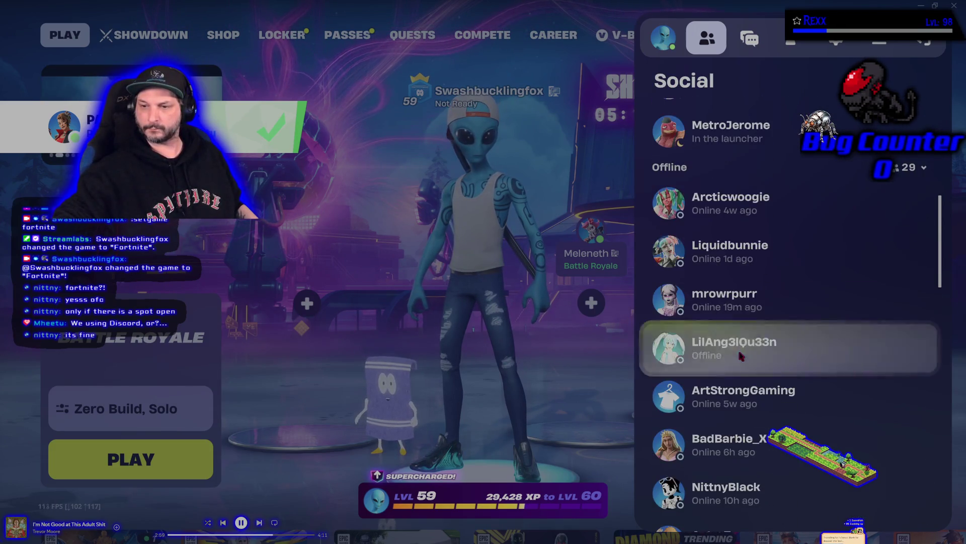
{"action": "left_click", "coordinate": [727, 308]}
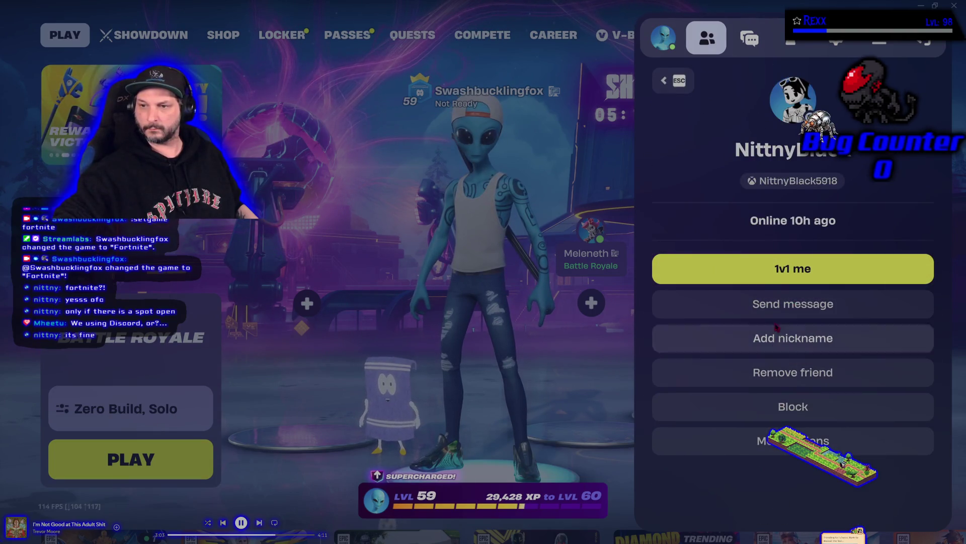
{"action": "left_click", "coordinate": [674, 82]}
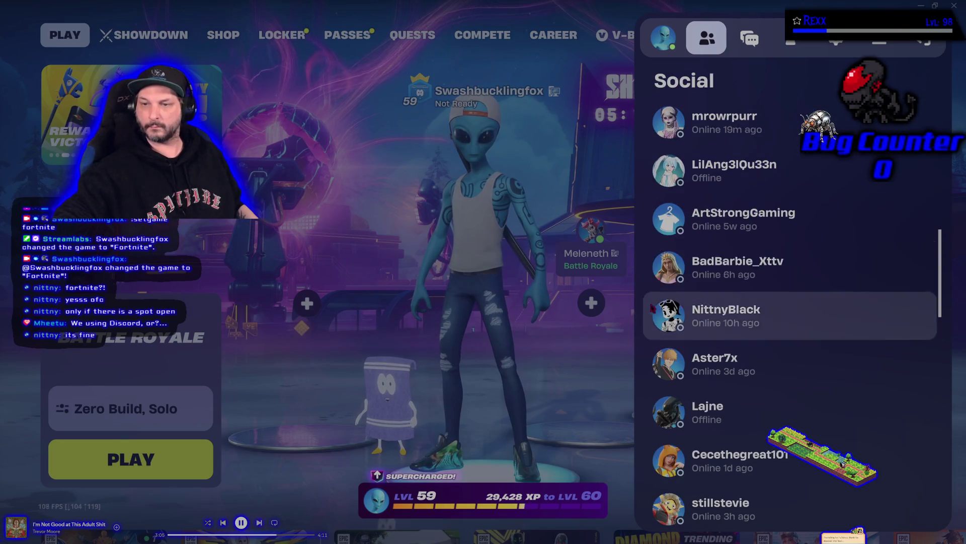
{"action": "scroll", "coordinate": [703, 202], "scroll_direction": "up", "scroll_amount": 5}
{"action": "scroll", "coordinate": [703, 205], "scroll_direction": "up", "scroll_amount": 10}
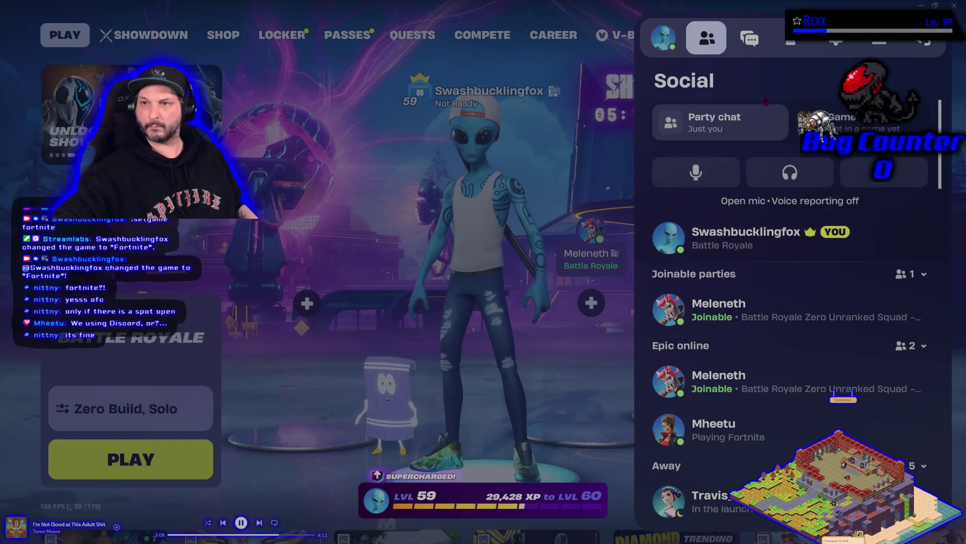
{"action": "left_click", "coordinate": [839, 51]}
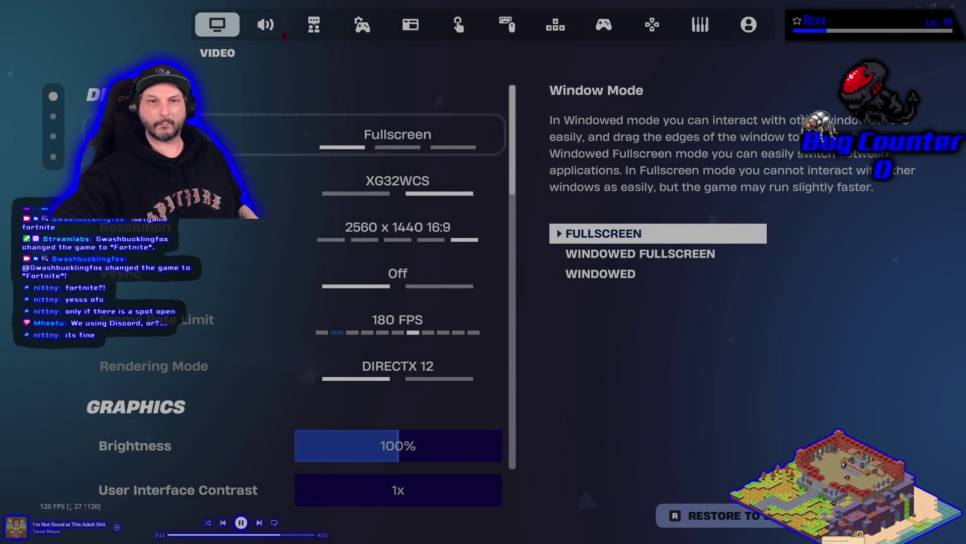
Mute Licensed Audio in the Audio settings, apply it, and go back to the lobby.
{"action": "left_click", "coordinate": [265, 25]}
{"action": "scroll", "coordinate": [430, 335], "scroll_direction": "down", "scroll_amount": 10}
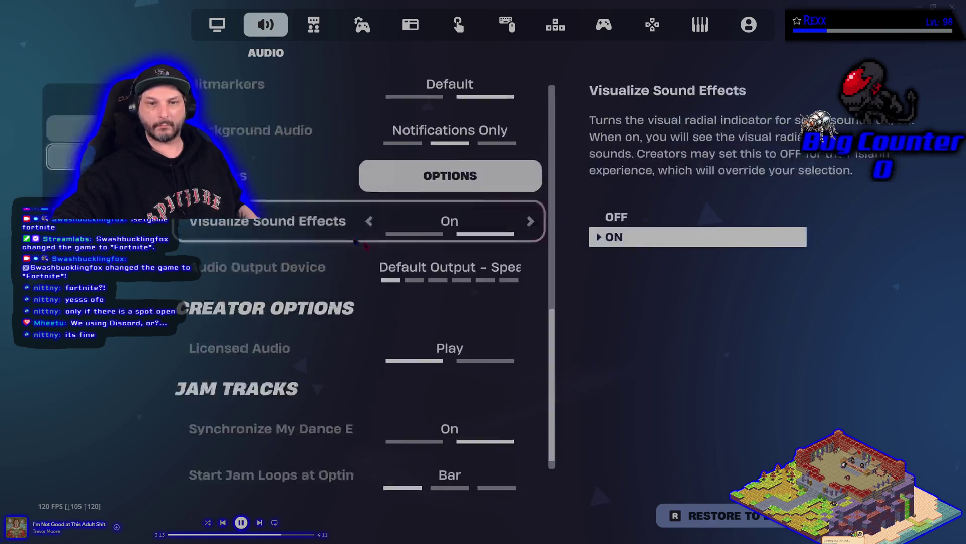
{"action": "left_click", "coordinate": [491, 341]}
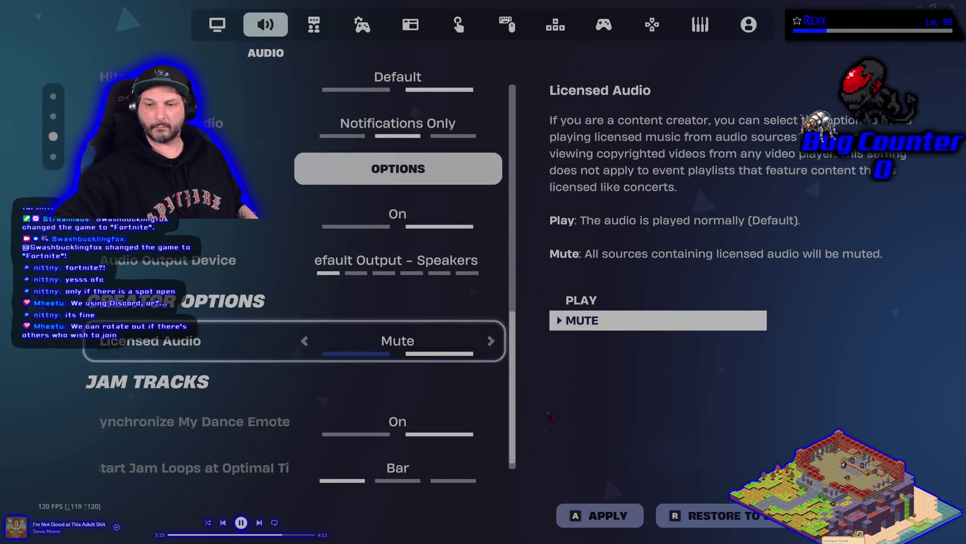
{"action": "left_click", "coordinate": [597, 513]}
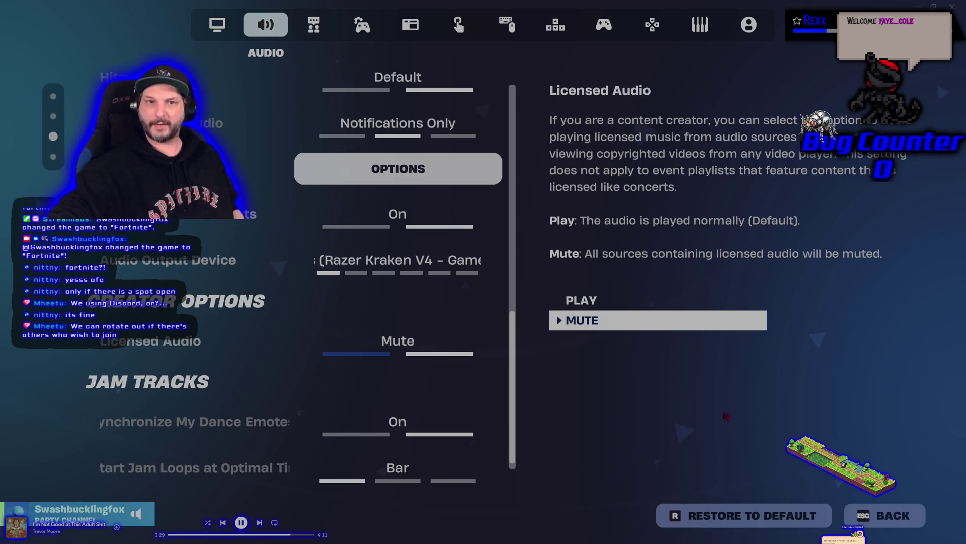
{"action": "left_click", "coordinate": [866, 526]}
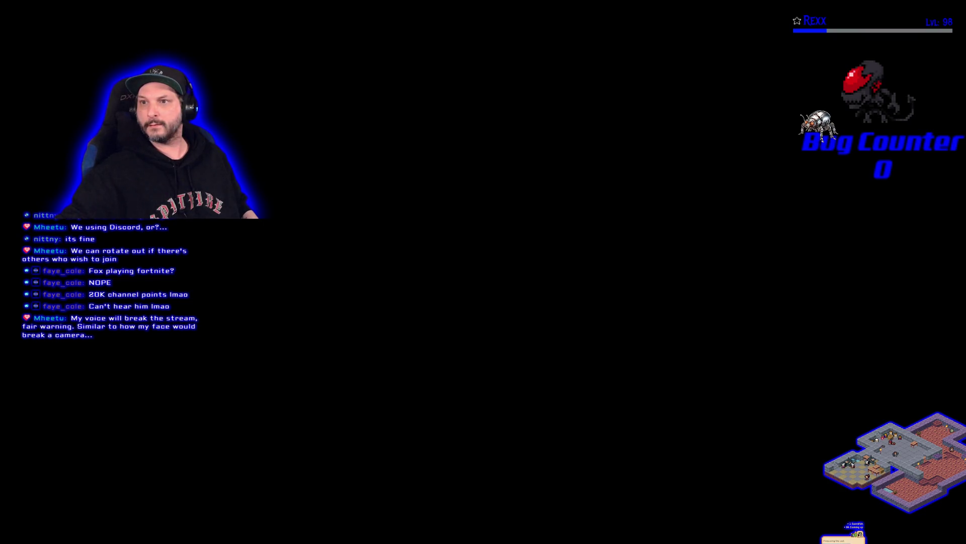
Check the two-member party in the social panel, then bring up the Video settings.
{"action": "key", "text": "o"}
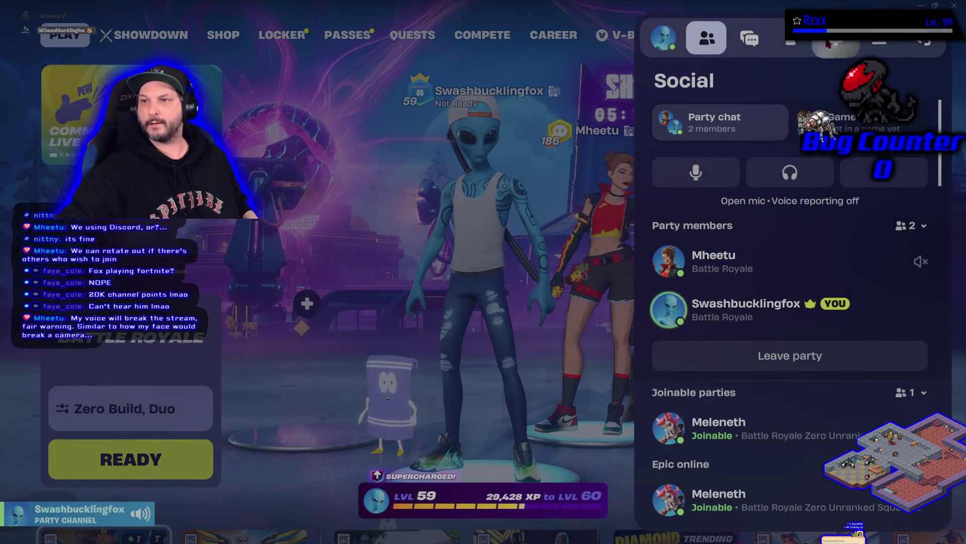
{"action": "left_click", "coordinate": [848, 49]}
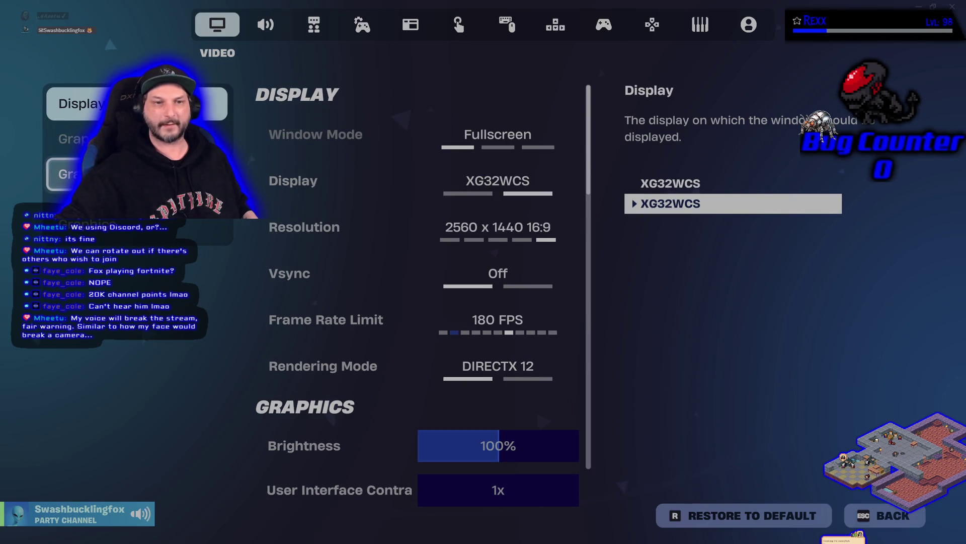
Switch Licensed Audio from Mute to Play, apply the change, and go back to the lobby.
{"action": "left_click", "coordinate": [273, 26]}
{"action": "scroll", "coordinate": [447, 338], "scroll_direction": "down", "scroll_amount": 10}
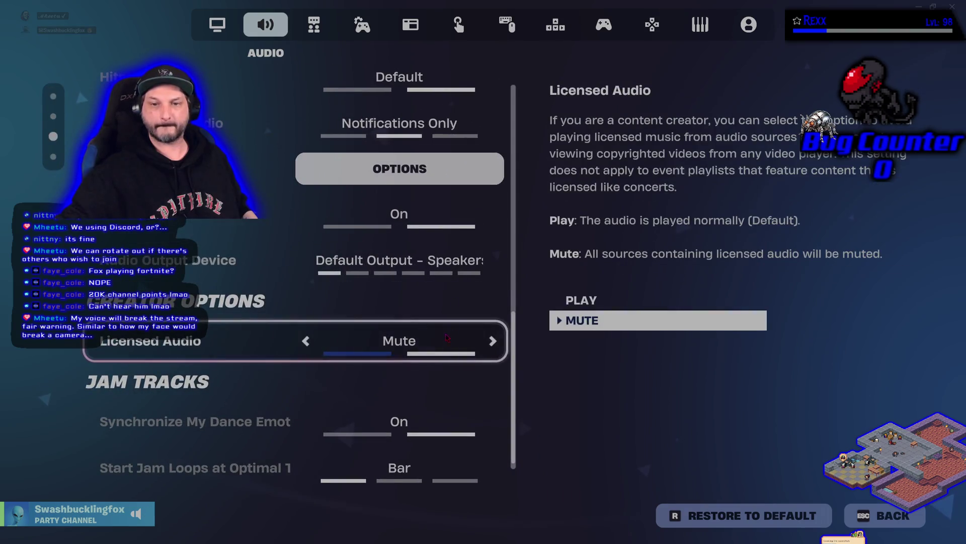
{"action": "left_click", "coordinate": [493, 341]}
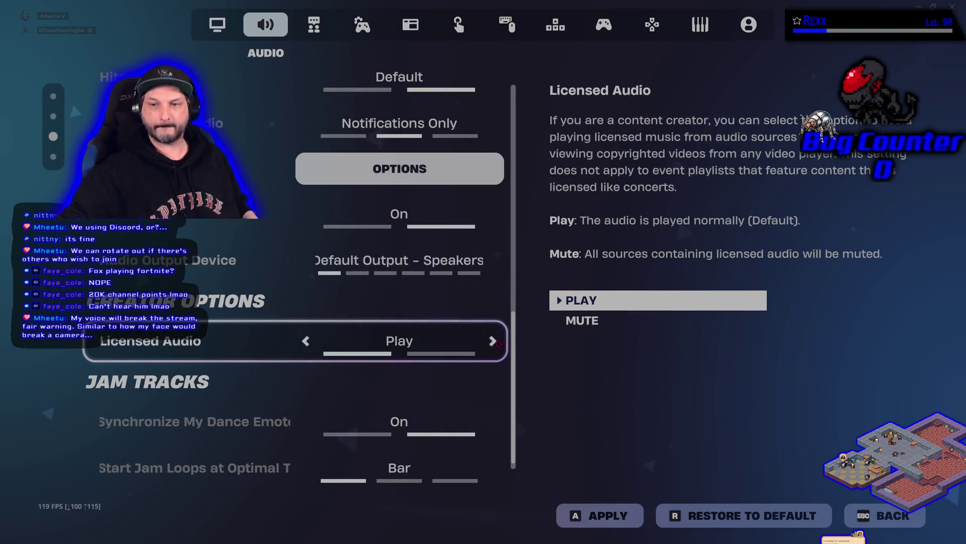
{"action": "left_click", "coordinate": [600, 515]}
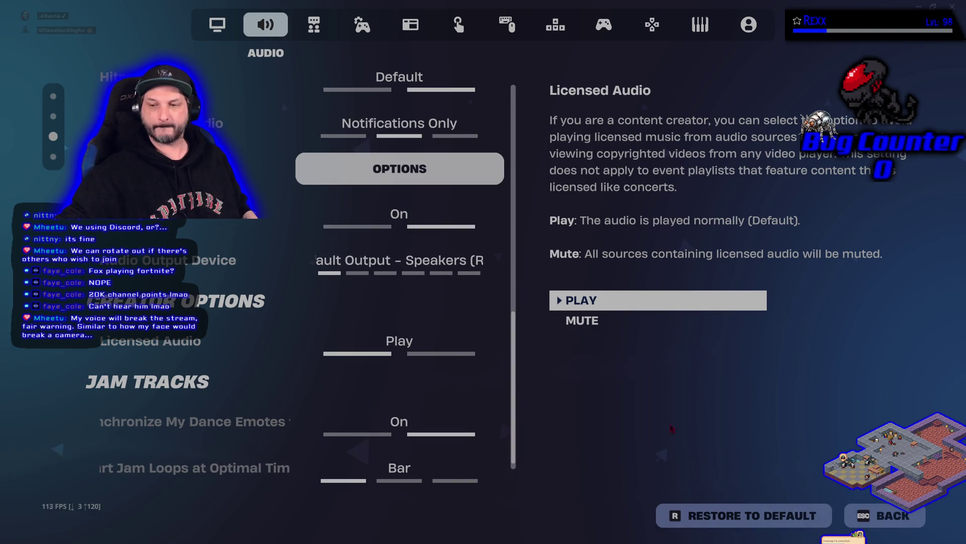
{"action": "left_click", "coordinate": [881, 515]}
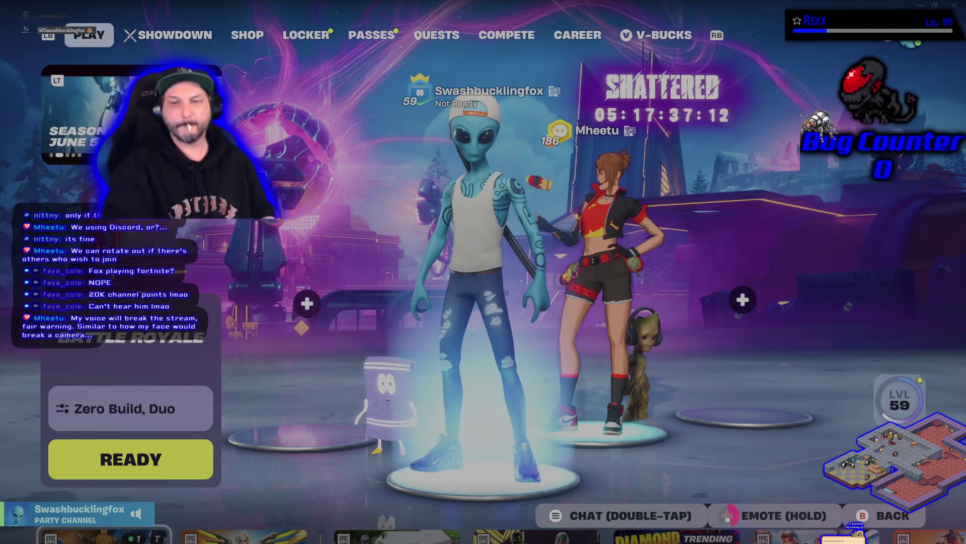
Have the alien character perform one emote, then switch to a different emote.
{"action": "key", "text": "b"}
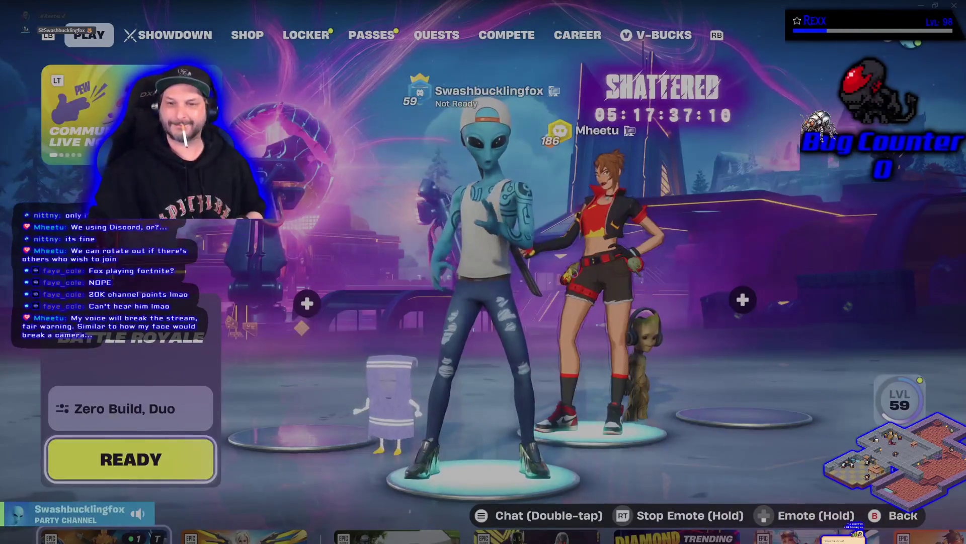
{"action": "key", "text": "b"}
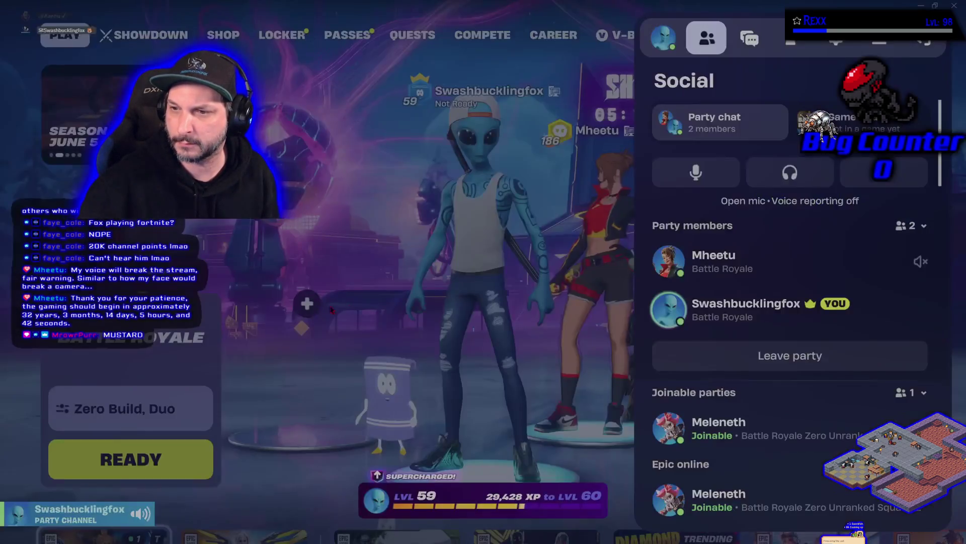
Look over the Social panel's party and friends lists, then close the panel.
{"action": "scroll", "coordinate": [772, 417], "scroll_direction": "down", "scroll_amount": 2}
{"action": "scroll", "coordinate": [771, 418], "scroll_direction": "down", "scroll_amount": 3}
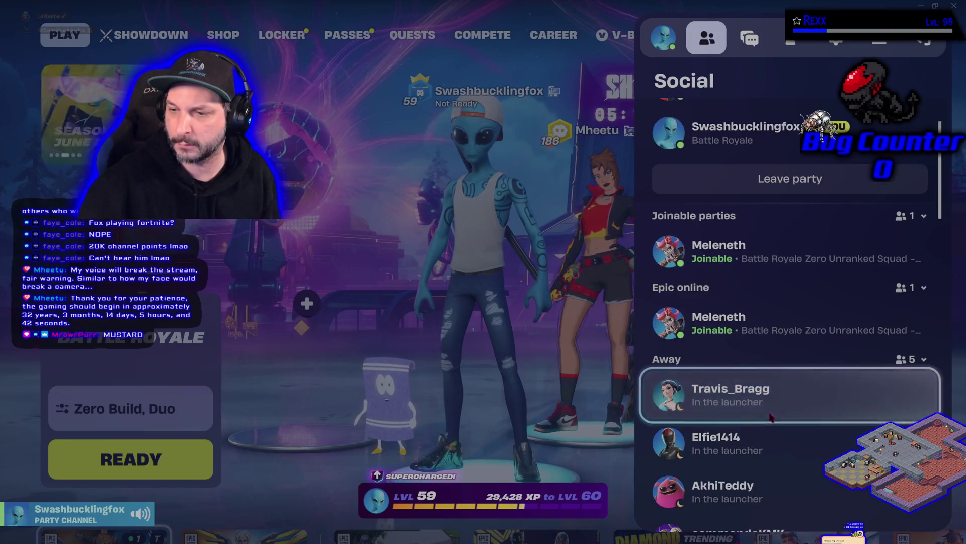
{"action": "scroll", "coordinate": [764, 403], "scroll_direction": "up", "scroll_amount": 4}
{"action": "scroll", "coordinate": [749, 386], "scroll_direction": "up", "scroll_amount": 2}
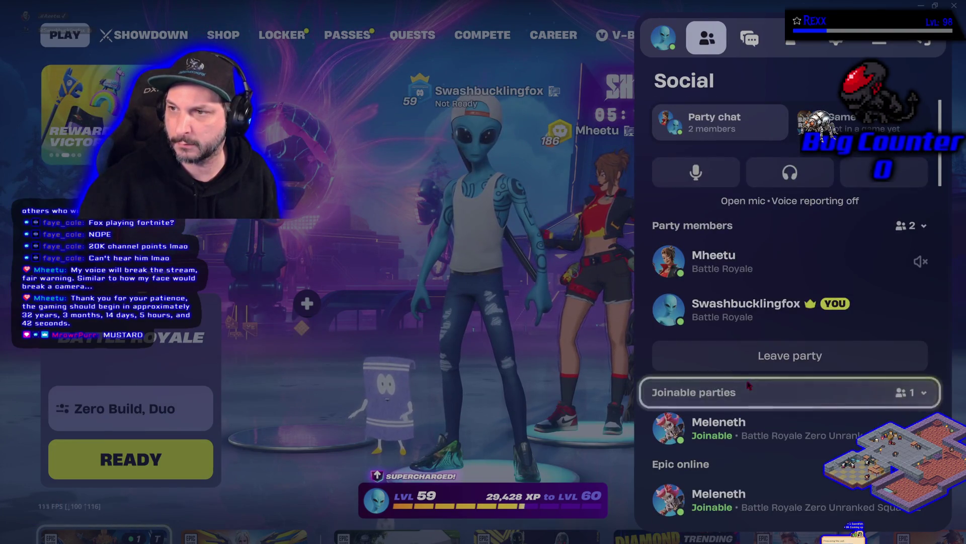
{"action": "left_click", "coordinate": [313, 394]}
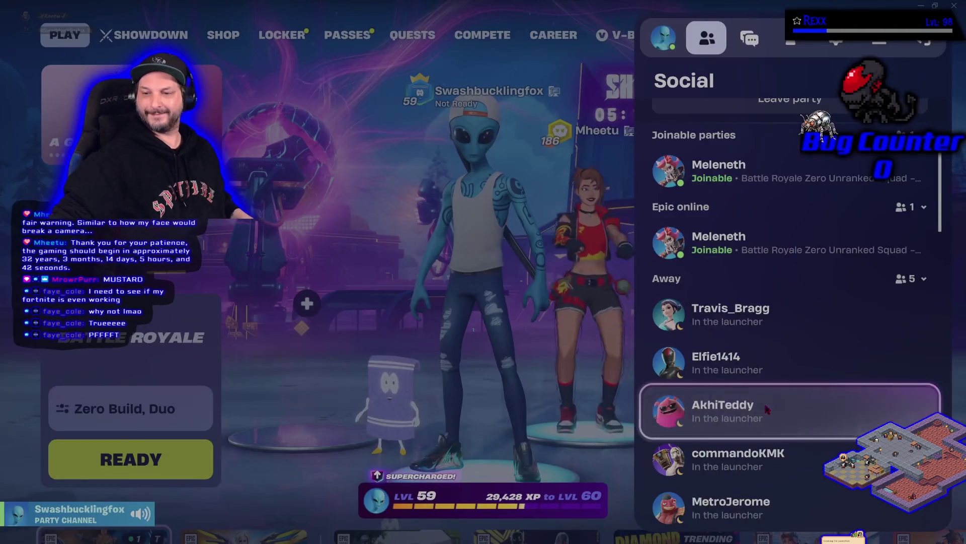
Review the party and friends lists once more, then dismiss the Social panel to reveal the lobby.
{"action": "scroll", "coordinate": [762, 397], "scroll_direction": "down", "scroll_amount": 2}
{"action": "scroll", "coordinate": [762, 380], "scroll_direction": "up", "scroll_amount": 3}
{"action": "scroll", "coordinate": [762, 380], "scroll_direction": "up", "scroll_amount": 5}
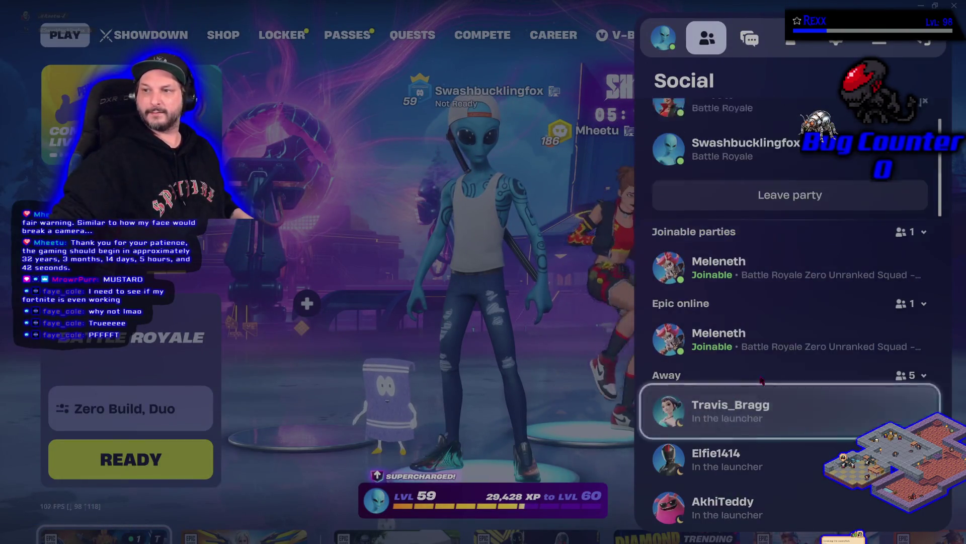
{"action": "key", "text": "Escape"}
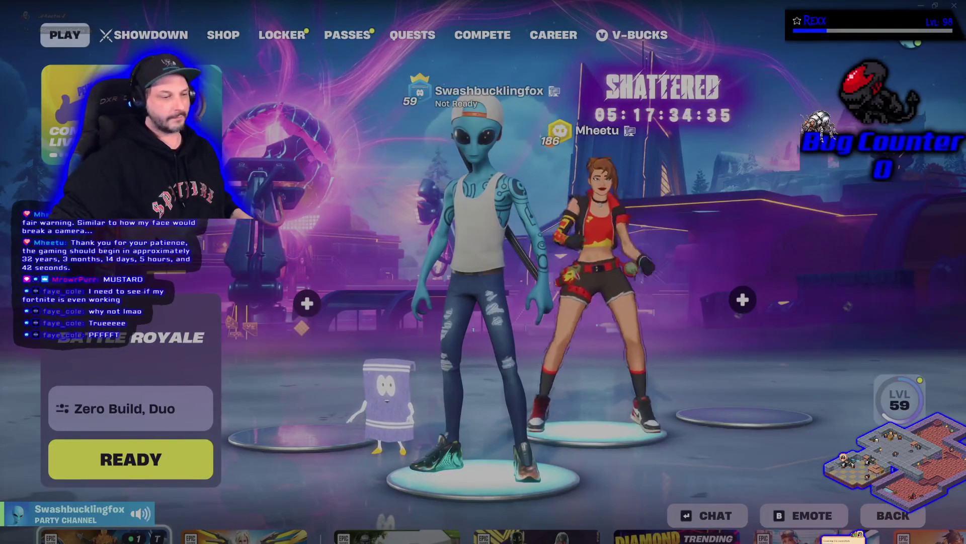